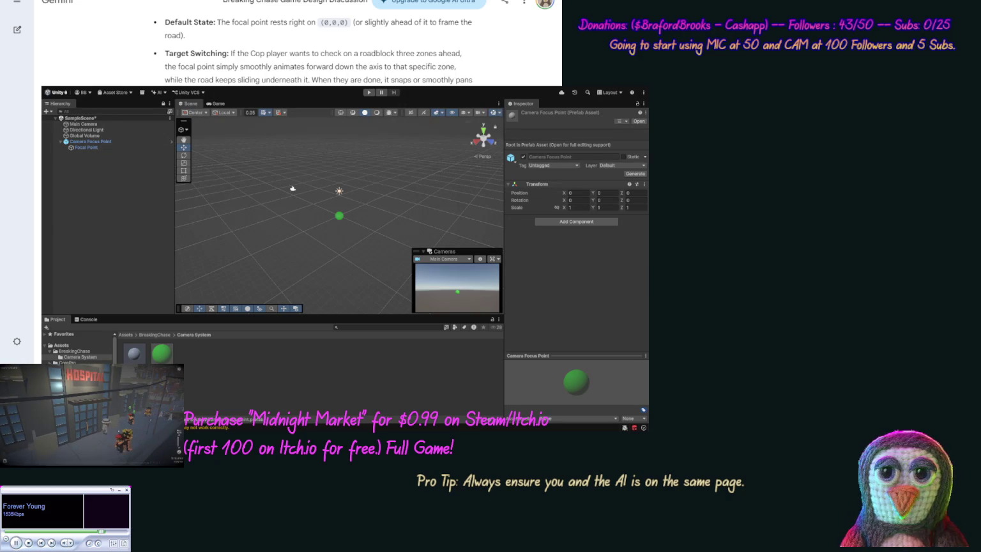
# Create an empty GameObject named 'Camera Manager' in SampleScene
pyautogui.scroll(-5, 297, 45)
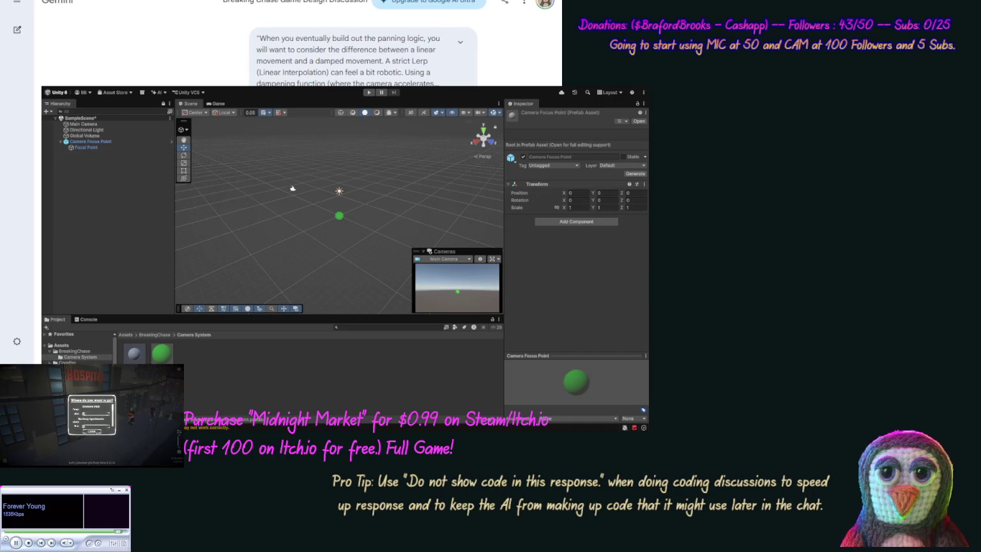
pyautogui.scroll(-5, 300, 48)
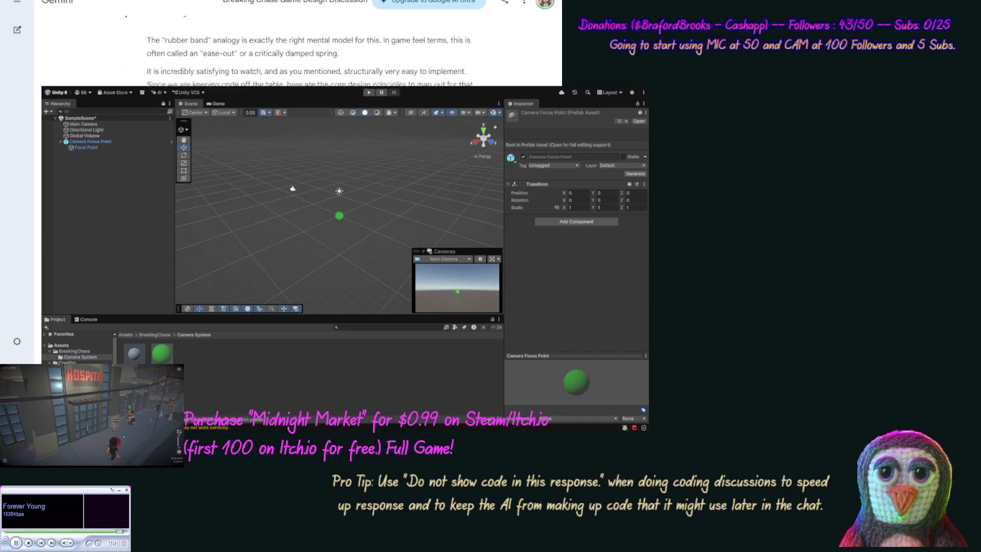
pyautogui.scroll(-10, 300, 48)
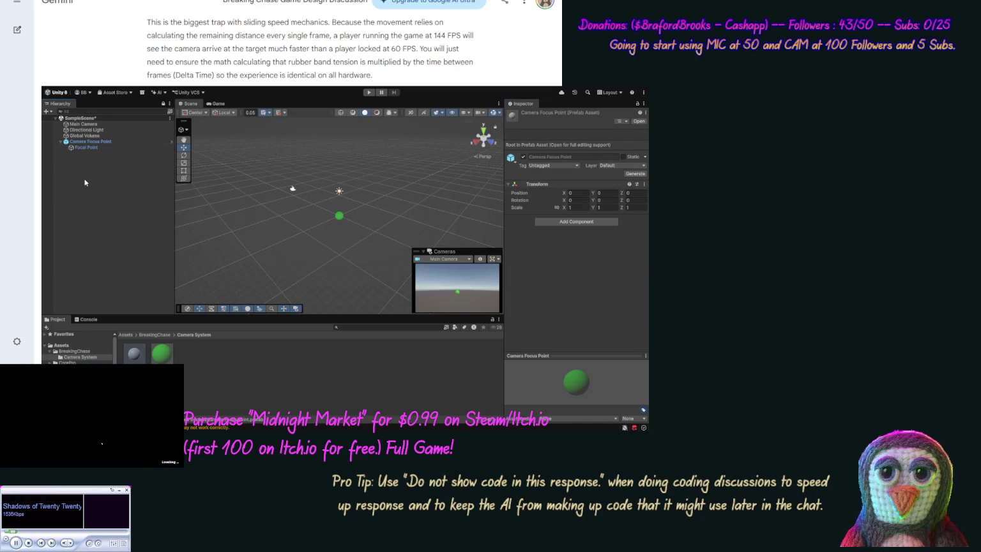
pyautogui.hotkey('ctrl', 'shift', 'n')
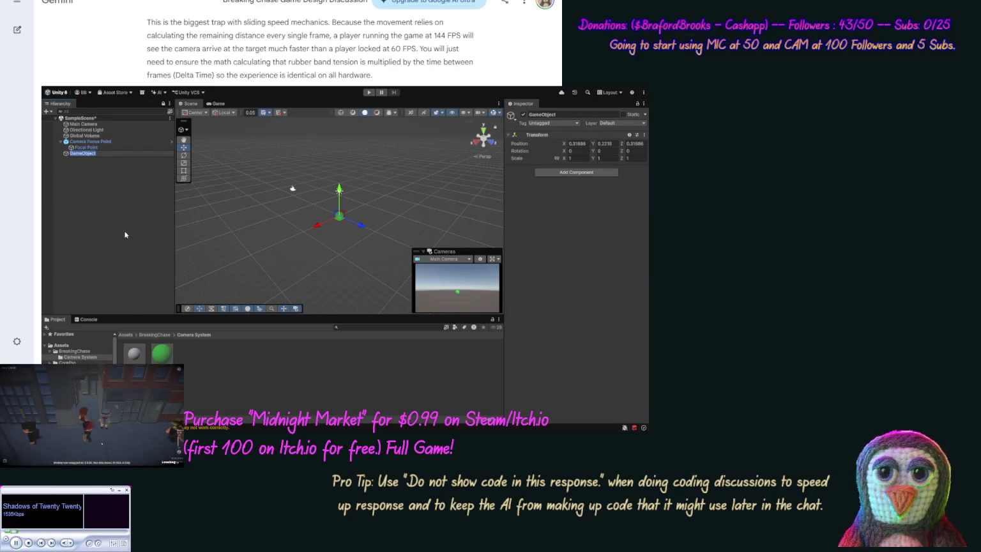
pyautogui.write('Camera')
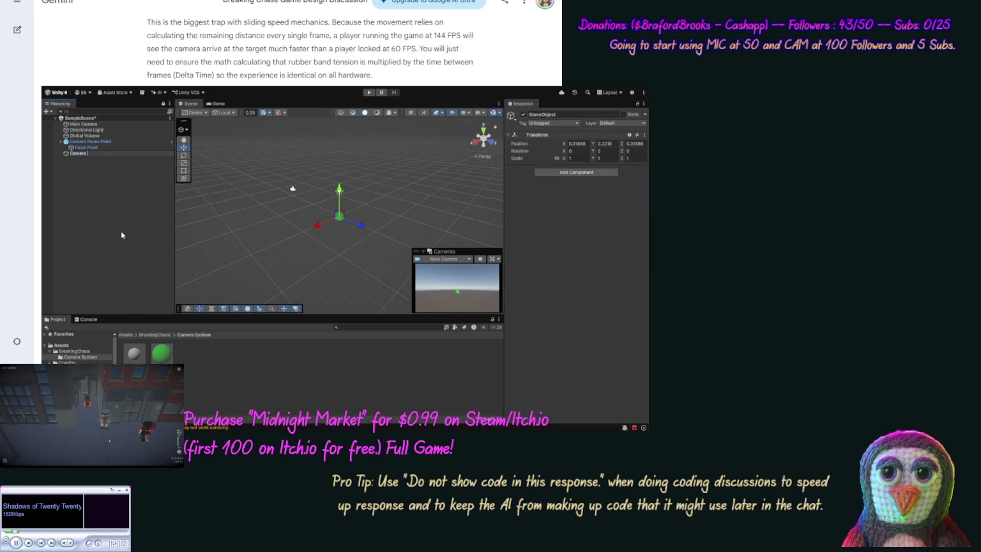
pyautogui.write(' Manager')
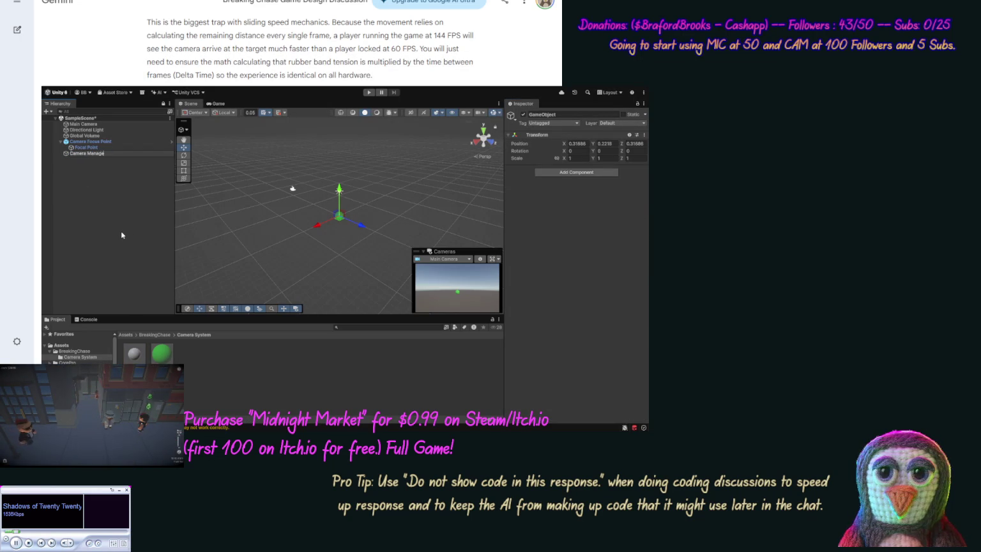
pyautogui.press('Return')
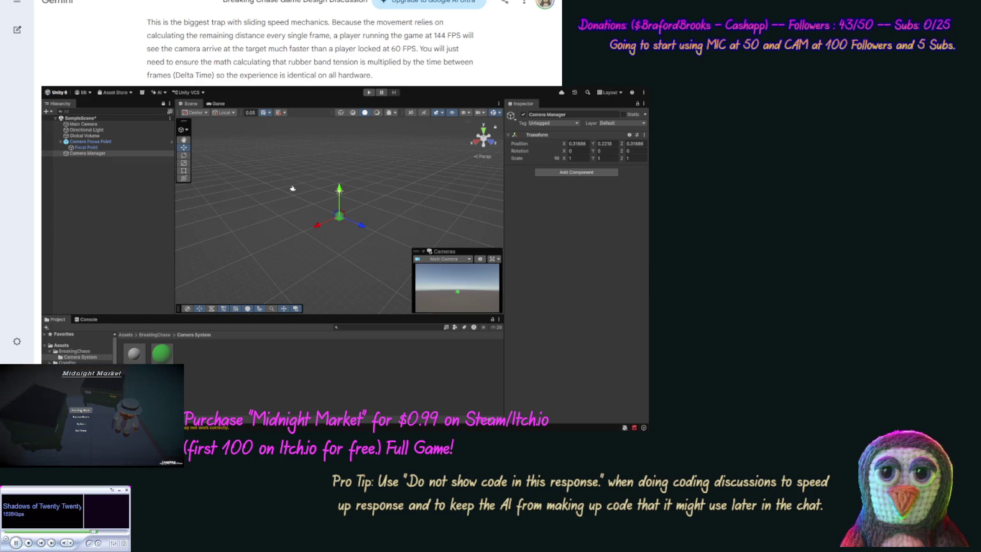
# Send Gemini the follow-up question about moving the viewpoint origin to 0,0,0
pyautogui.press('Return')
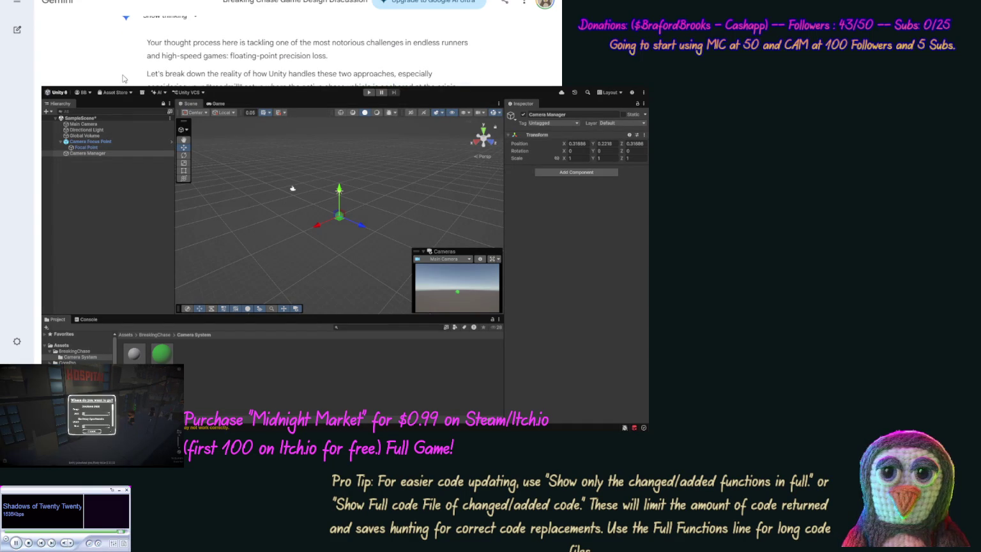
pyautogui.scroll(-5, 123, 79)
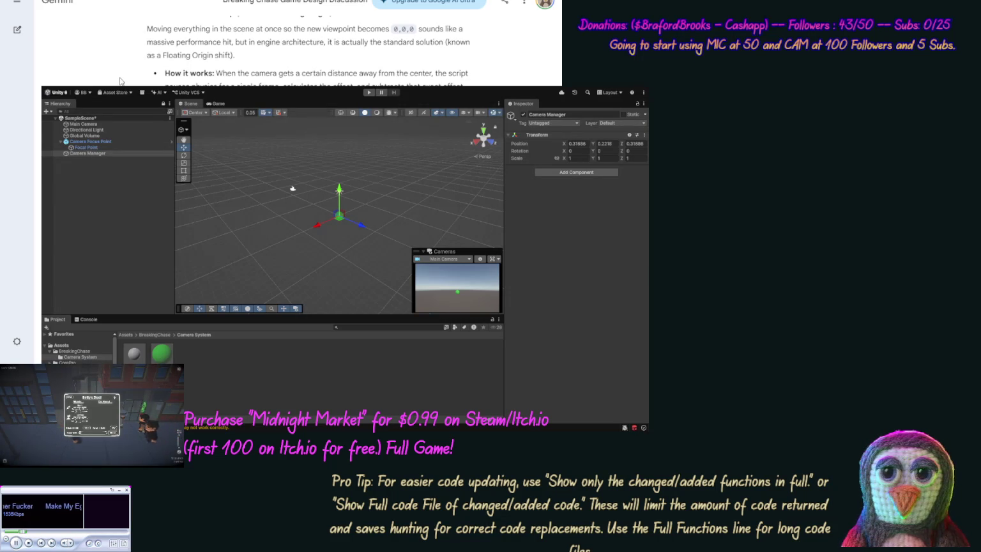
pyautogui.scroll(-1, 298, 45)
pyautogui.scroll(-2, 117, 75)
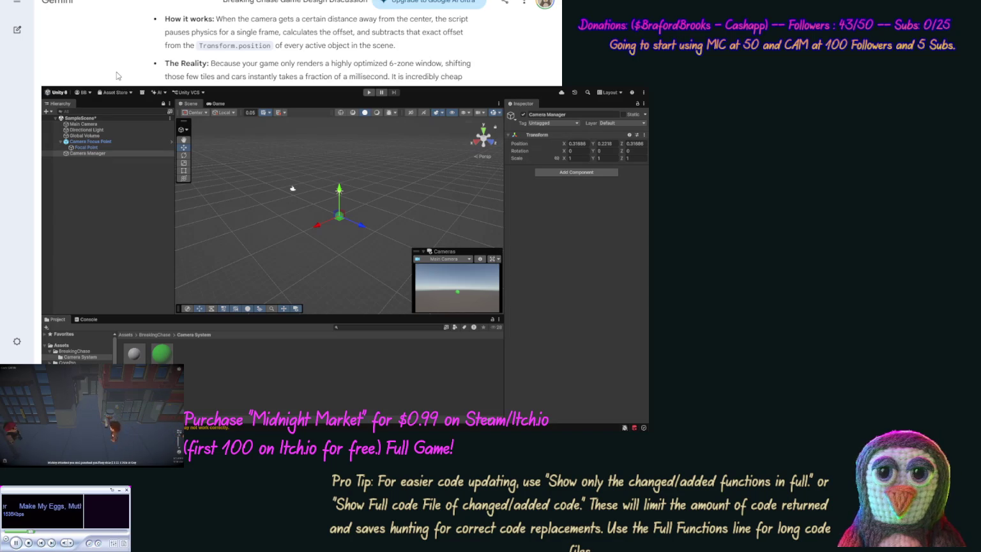
pyautogui.moveTo(115, 71)
pyautogui.scroll(-5, 115, 71)
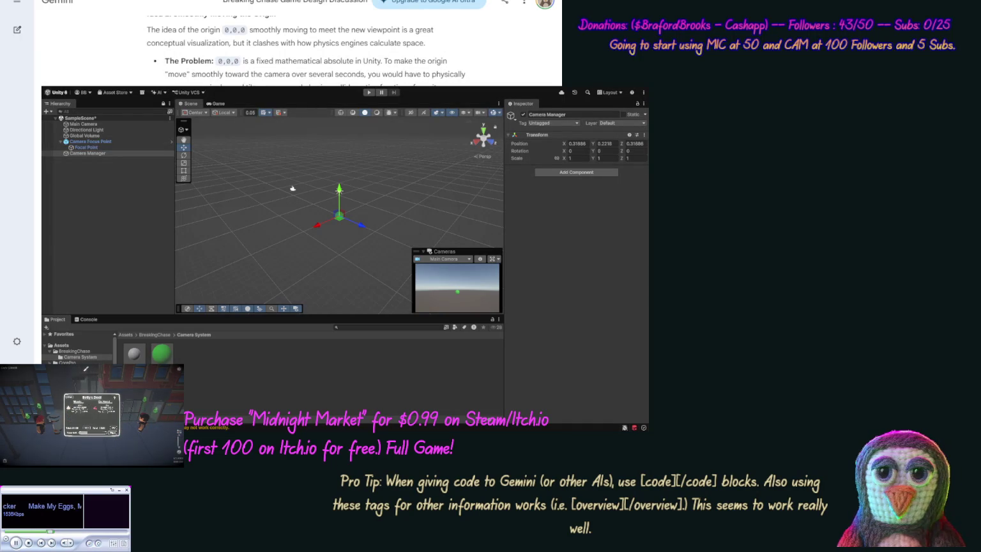
pyautogui.scroll(-5, 300, 45)
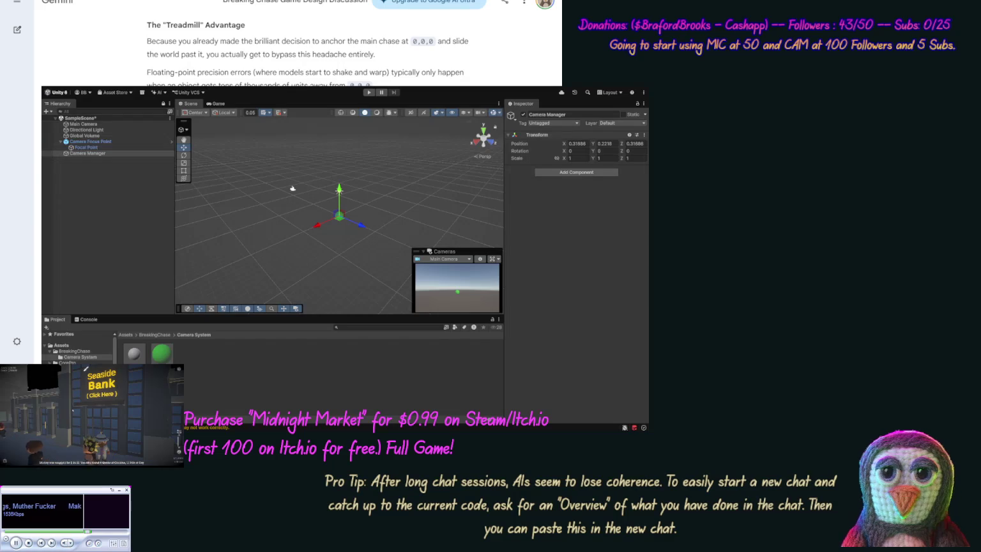
# Select the Camera Manager object in the Hierarchy
pyautogui.click(88, 154)
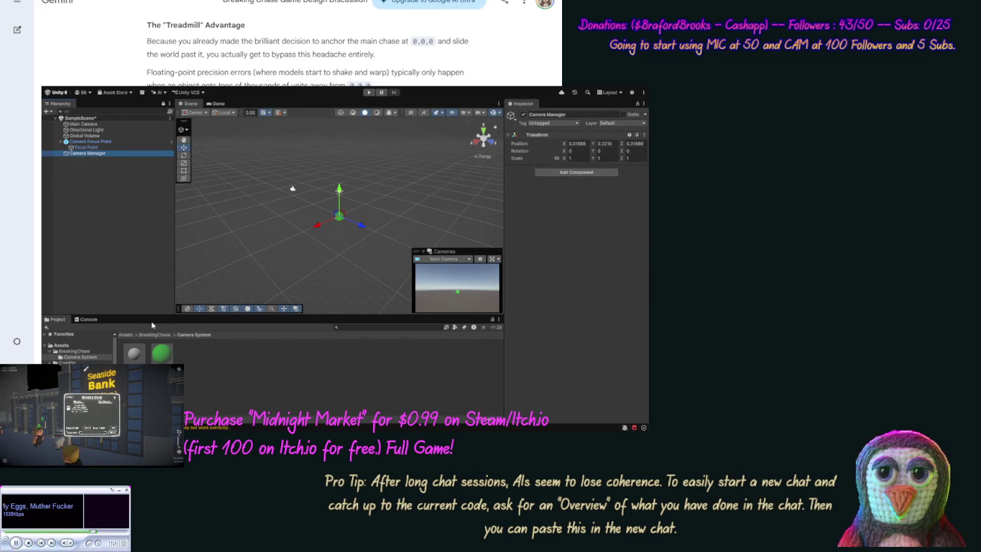
# Create an empty Ground Chunk with a child plane named 'Base Ground', then browse to BreakingChase assets
pyautogui.hotkey('ctrl', 'shift', 'n')
pyautogui.write('Ground Chunk')
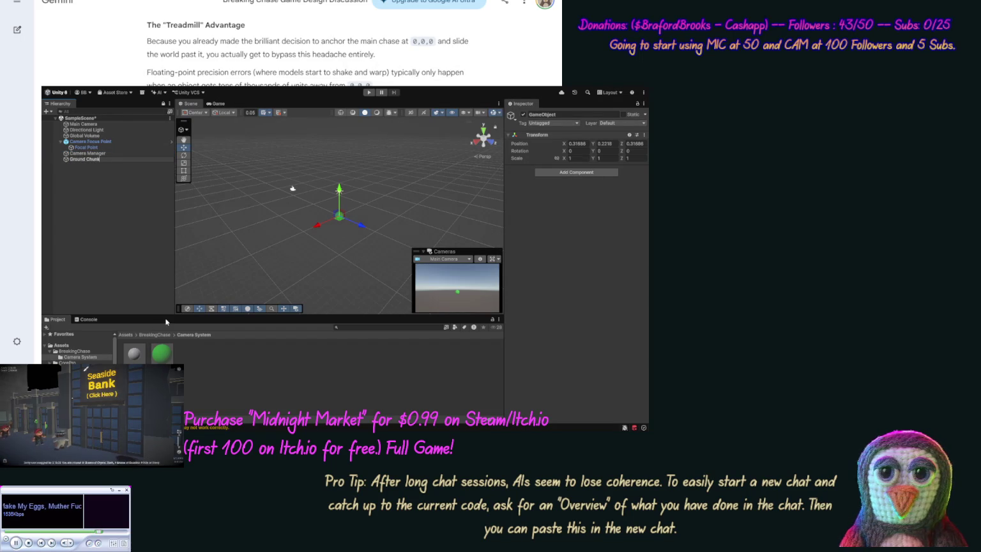
pyautogui.press('Return')
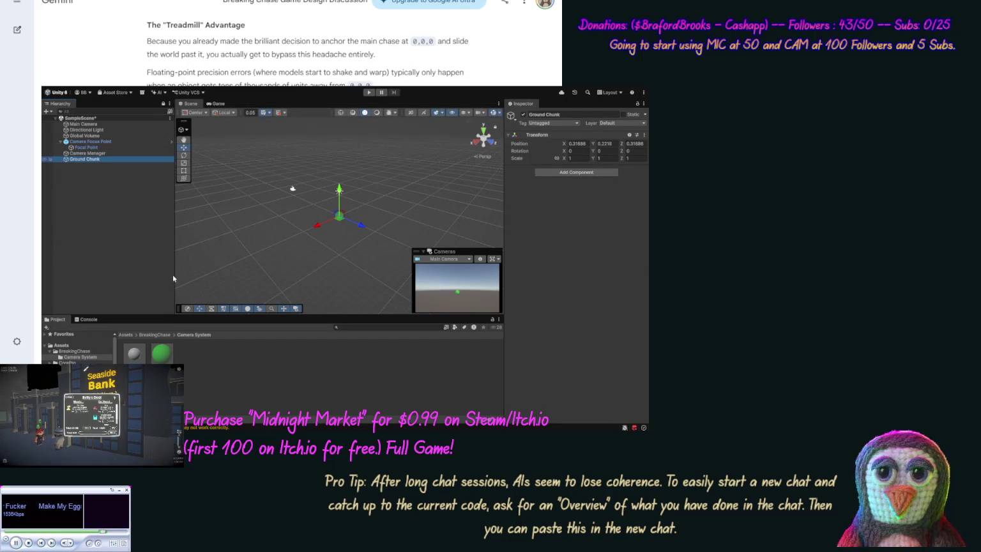
pyautogui.click(242, 346)
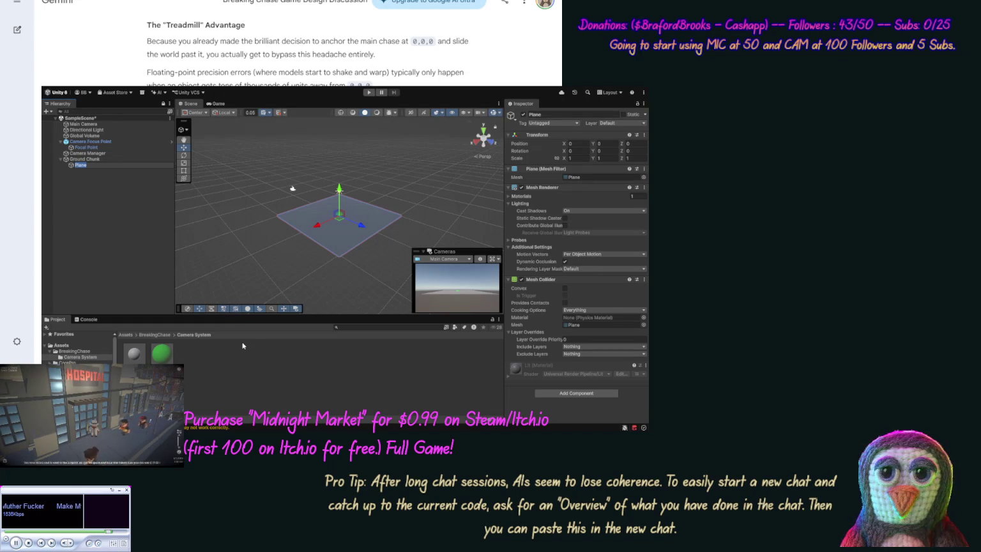
pyautogui.write('B')
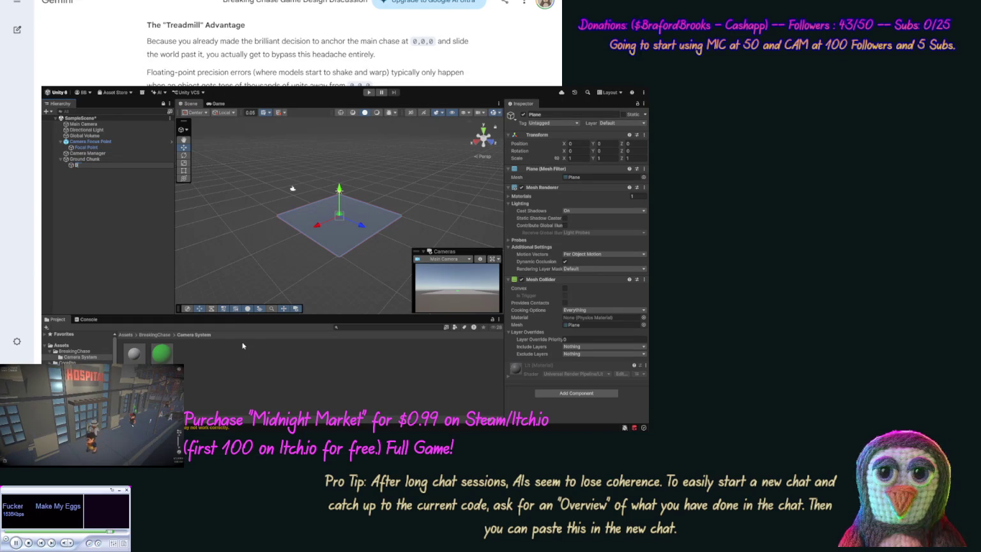
pyautogui.write('ase Ground')
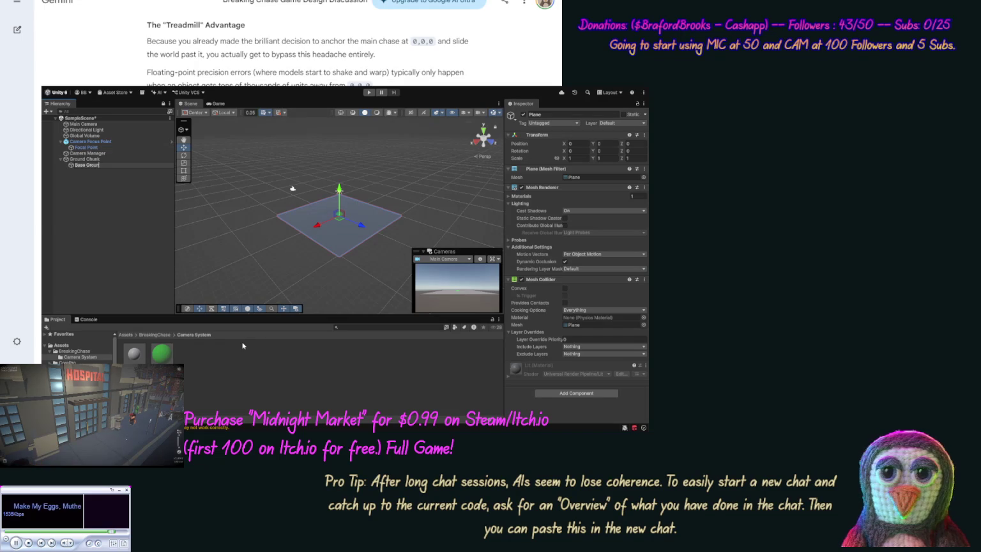
pyautogui.press('Return')
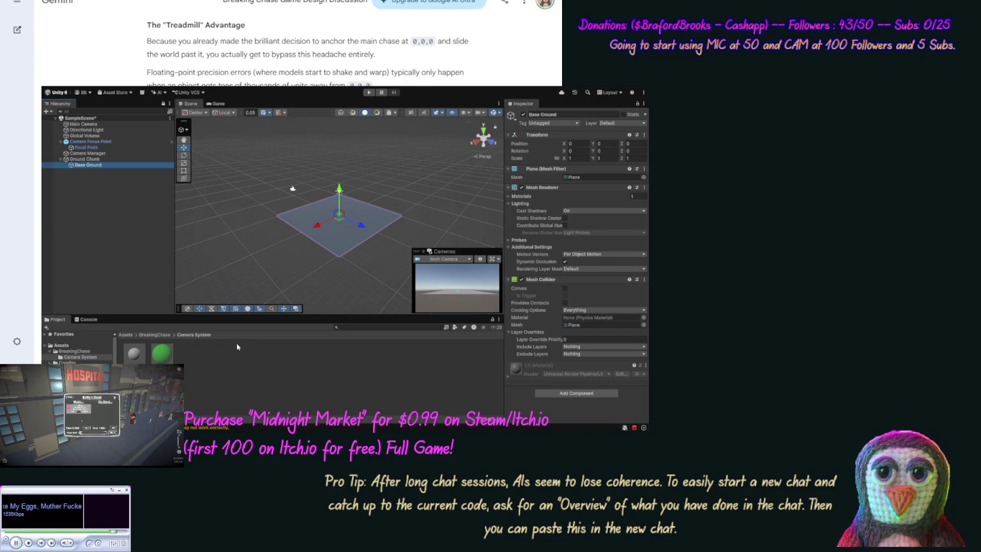
pyautogui.click(110, 351)
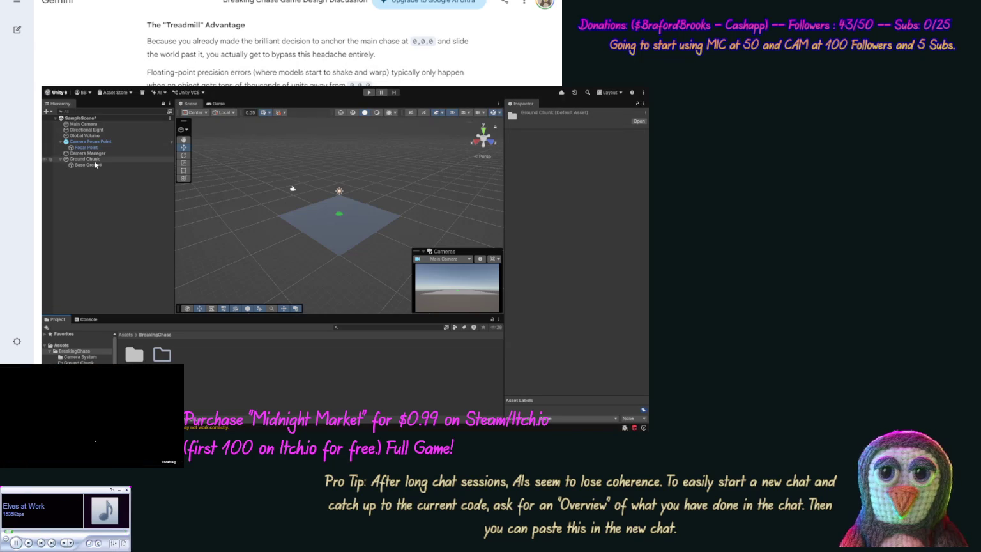
# Create a green 'Base Ground' material in the Ground Chunk folder and apply it to the plane
pyautogui.doubleClick(163, 359)
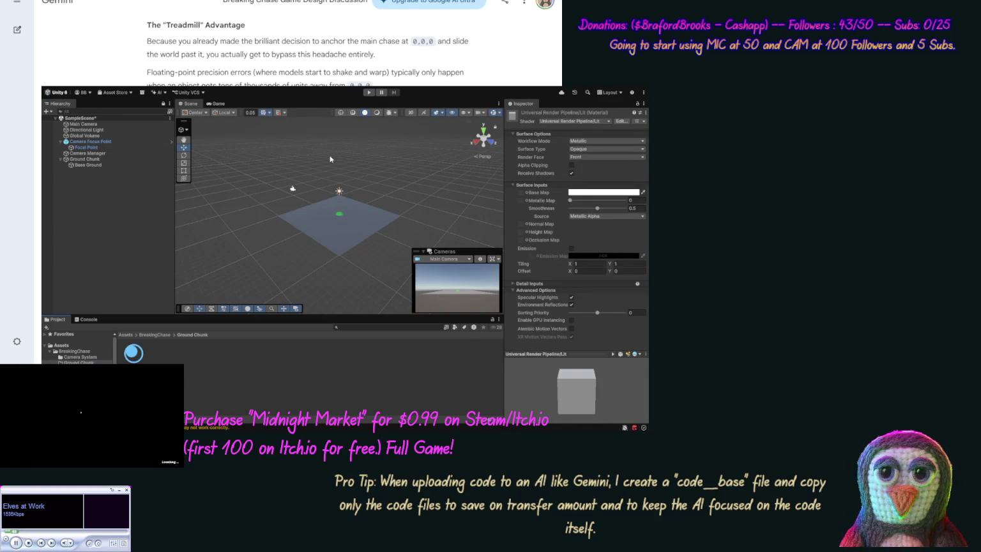
pyautogui.press('Return')
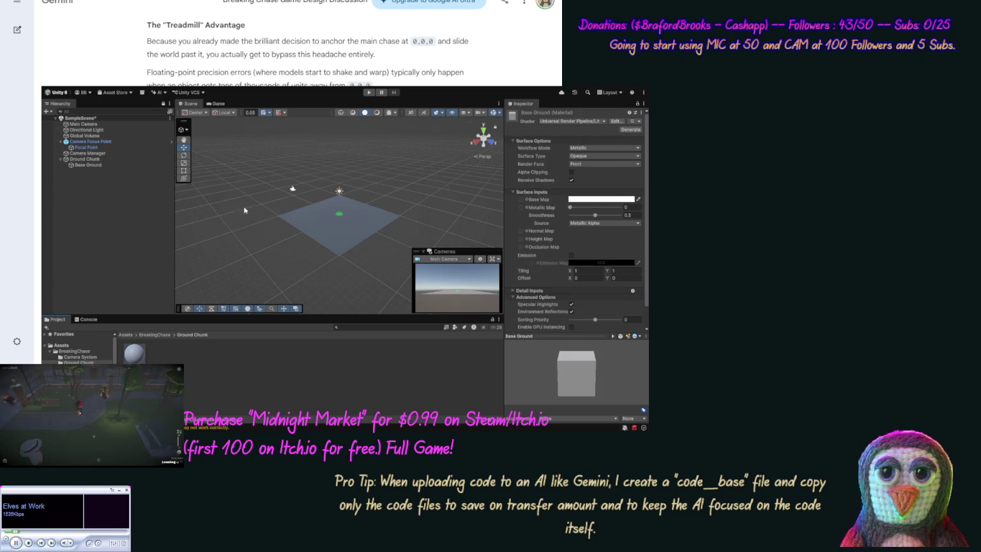
pyautogui.moveTo(93, 187); pyautogui.dragTo(85, 168)
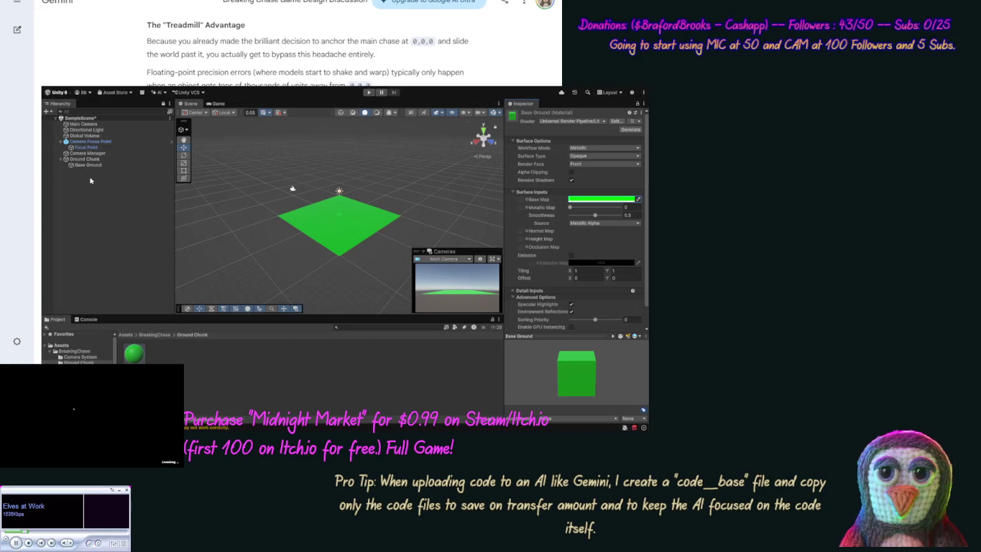
# Add a cube inside Ground Chunk and scale it to X 31, Z 0.3
pyautogui.click(86, 159)
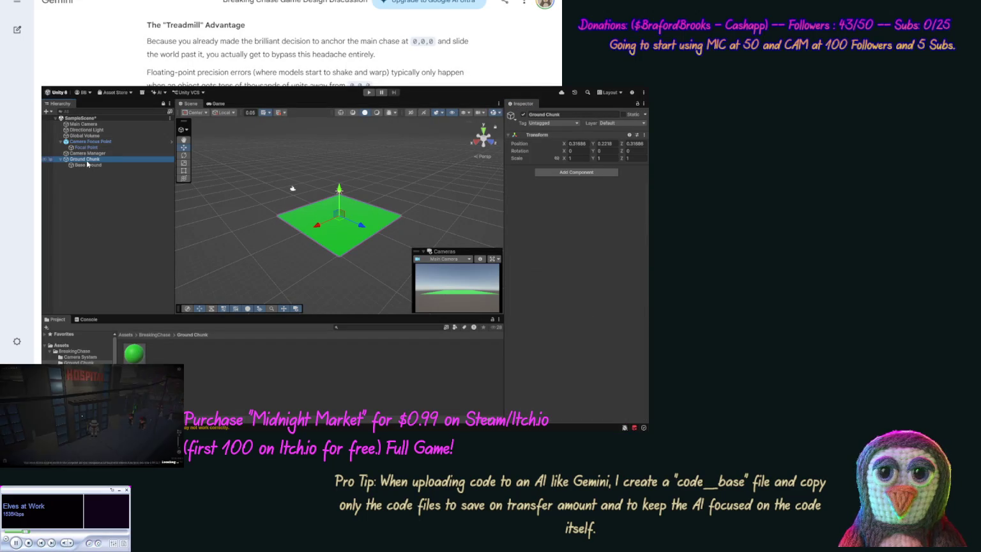
pyautogui.click(227, 310)
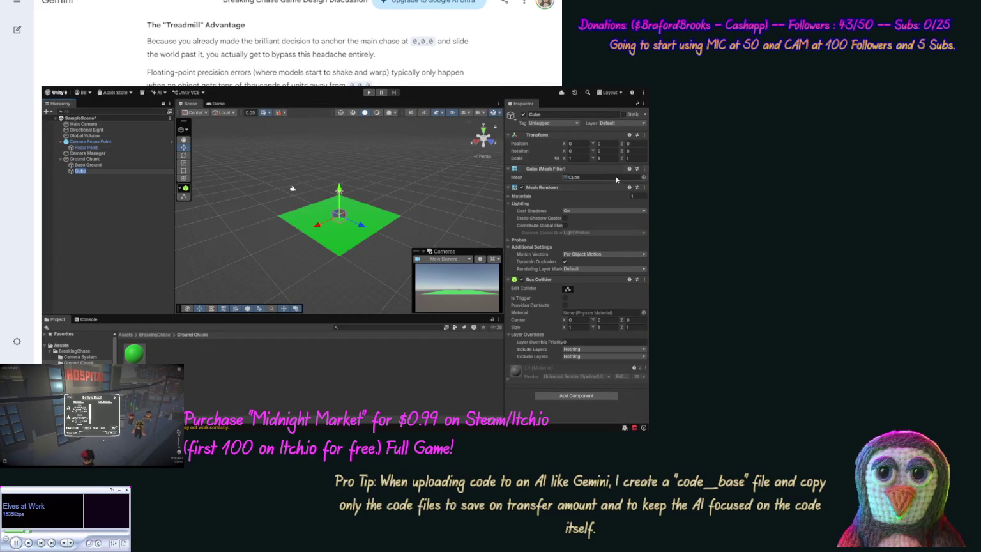
pyautogui.click(583, 157)
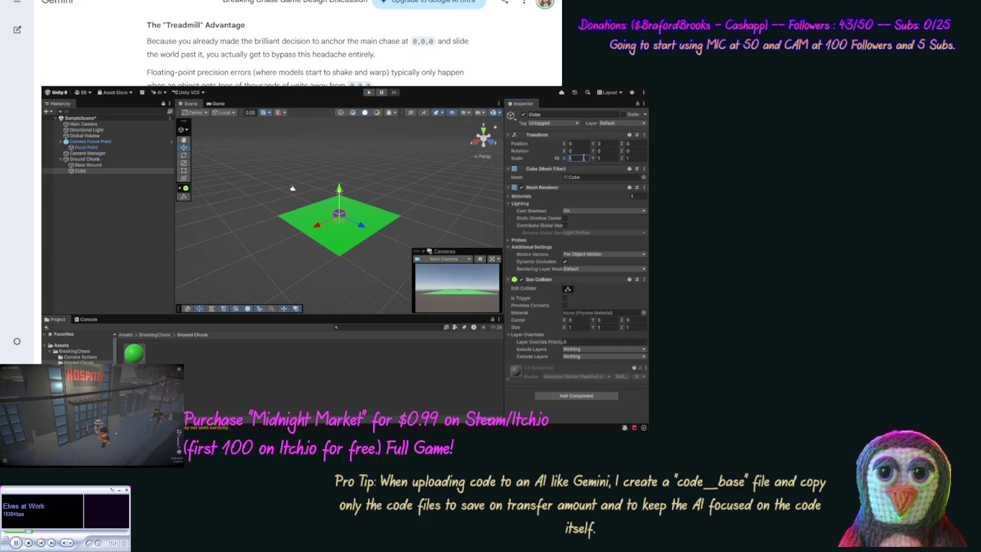
pyautogui.write('3')
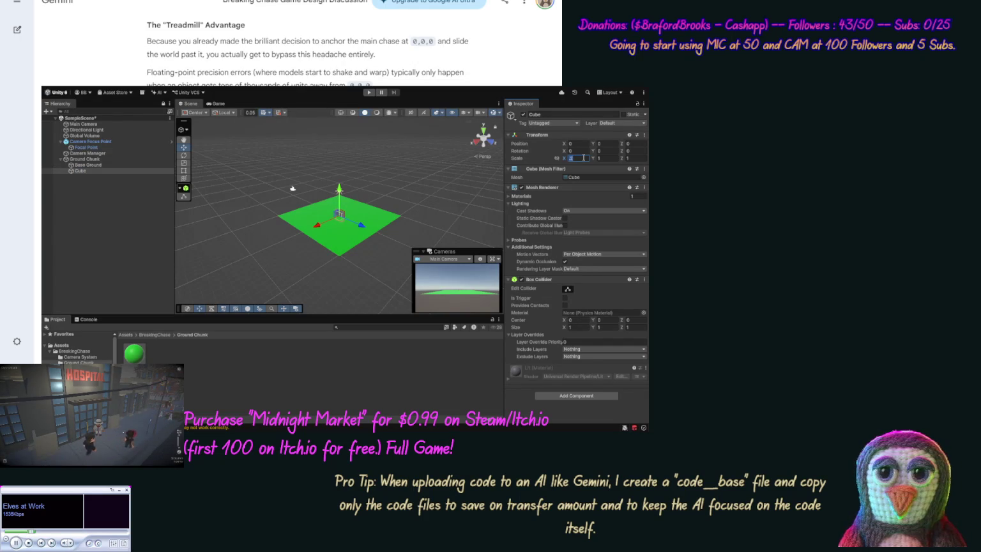
pyautogui.write('1')
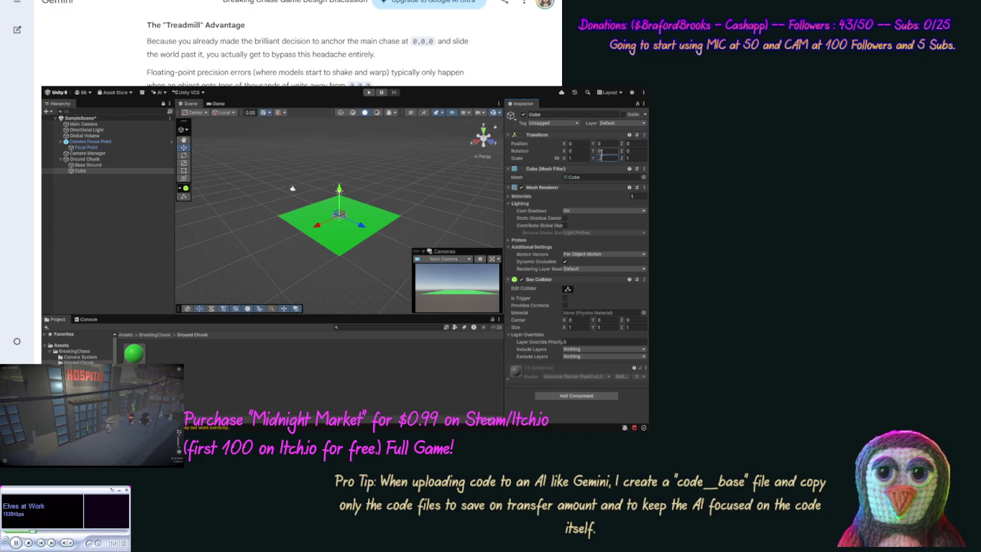
pyautogui.click(633, 157)
pyautogui.write('.3')
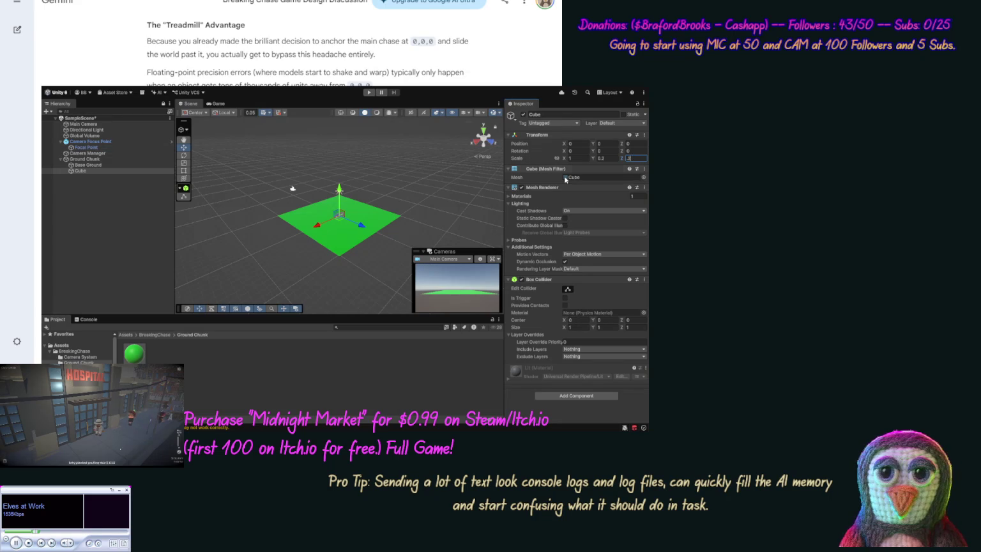
pyautogui.click(94, 171)
pyautogui.doubleClick(93, 171)
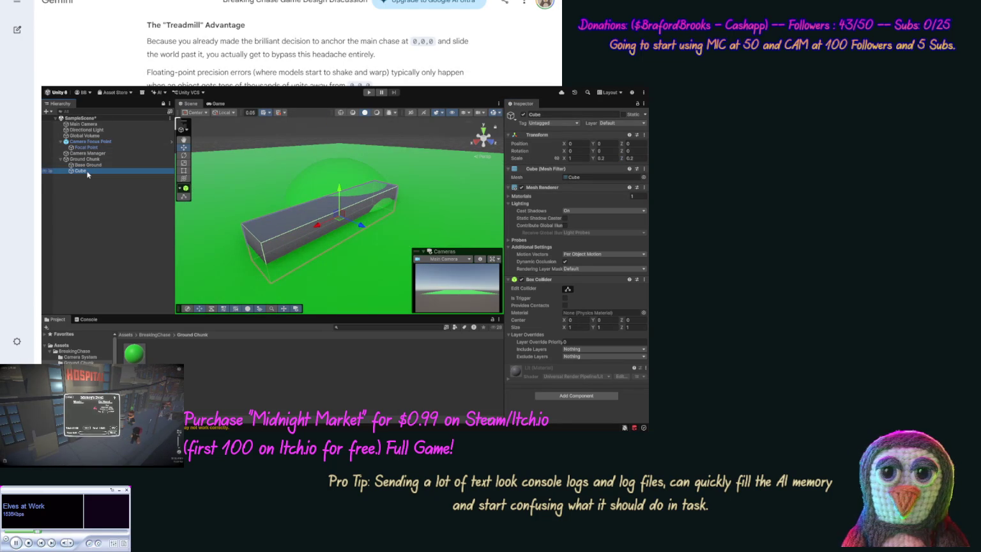
# Rename the stretched cube to 'Road Line'
pyautogui.click(87, 172)
pyautogui.write('Road Li')
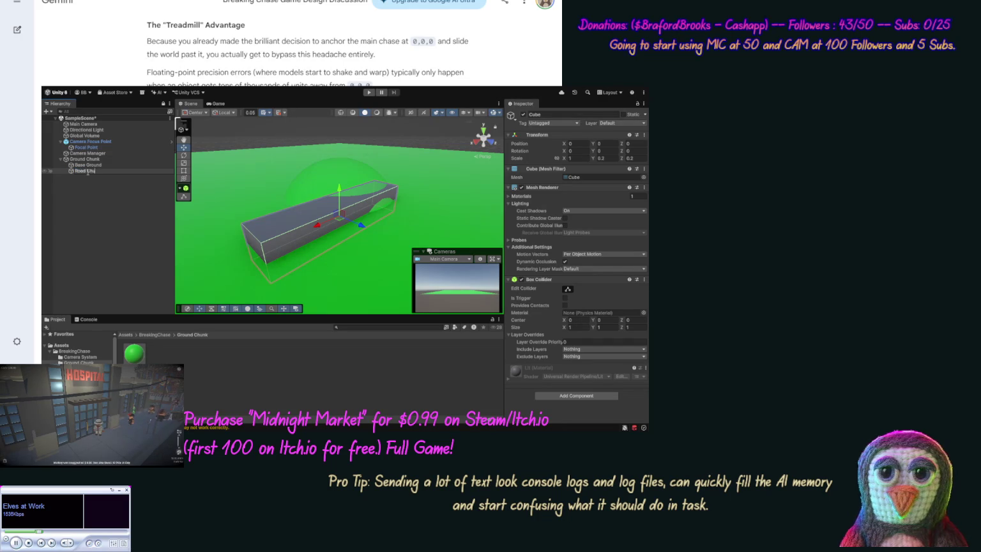
pyautogui.write('ne')
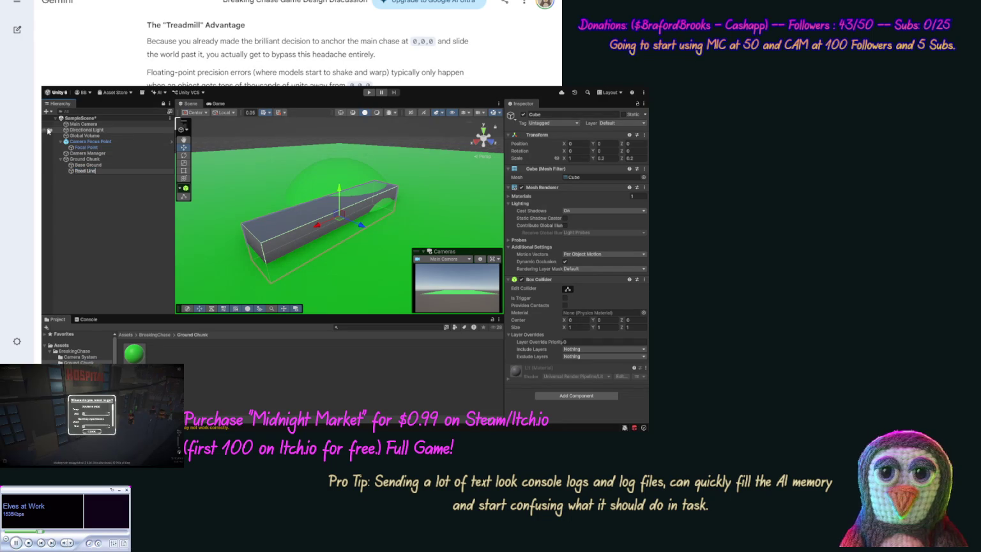
pyautogui.press('Return')
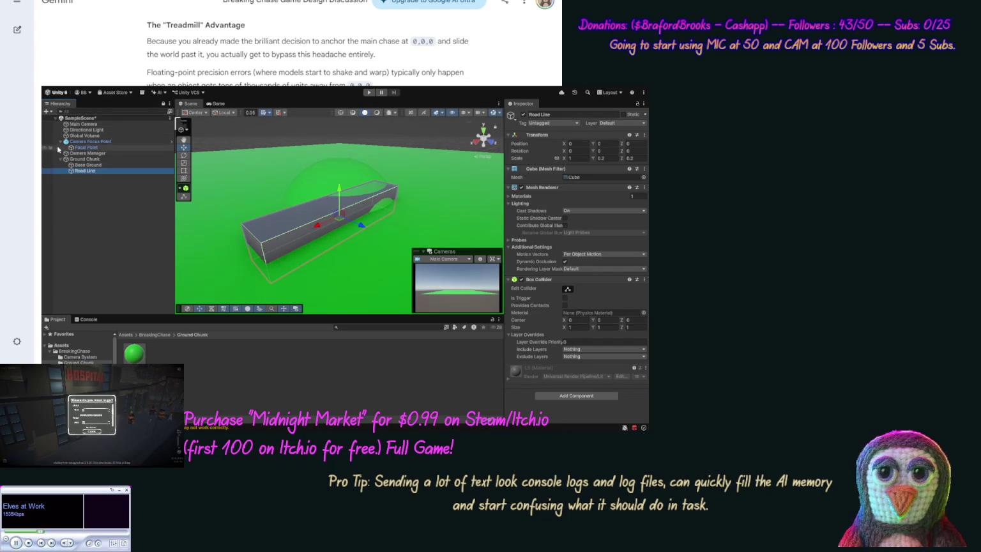
pyautogui.click(97, 171)
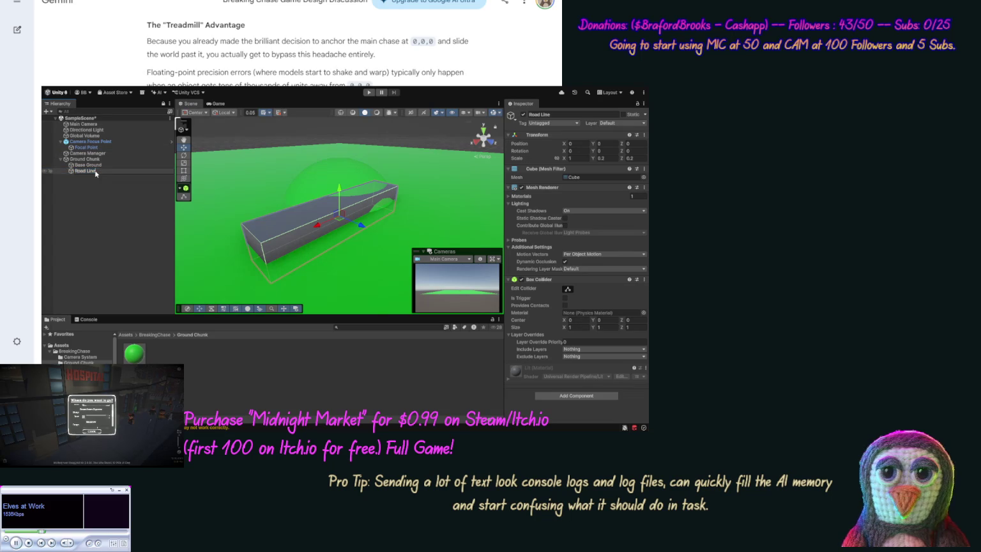
# Apply the yellow Road Line material from the Ground Chunk folder to the Road Line strip
pyautogui.click(164, 359)
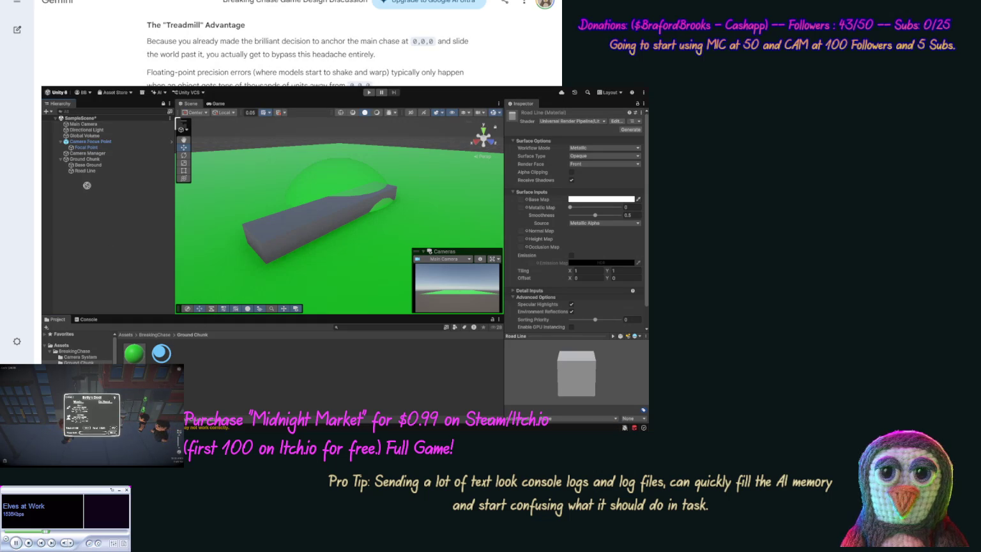
pyautogui.moveTo(87, 186); pyautogui.dragTo(85, 171)
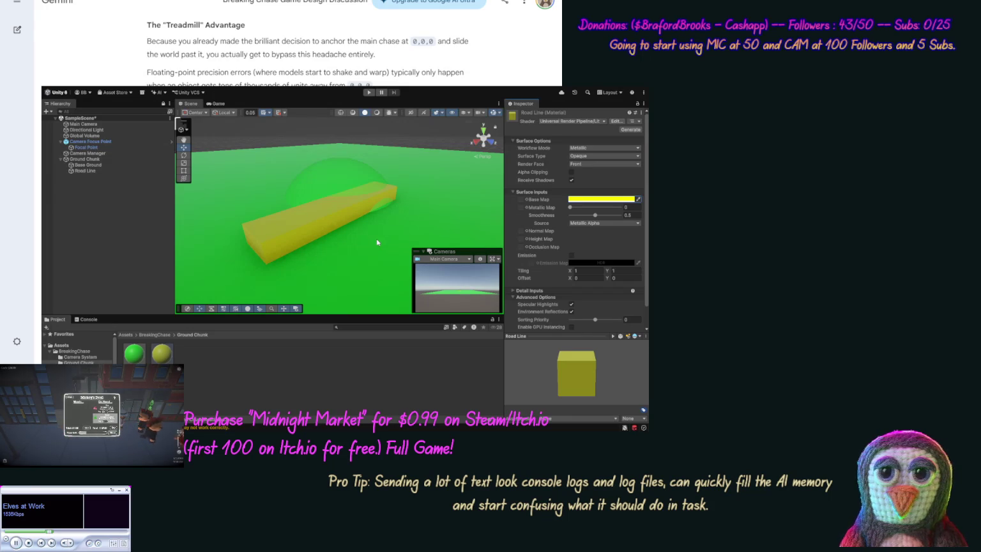
pyautogui.moveTo(377, 242)
pyautogui.mouseDown()
pyautogui.moveTo(378, 261)
pyautogui.moveTo(380, 236)
pyautogui.mouseUp()
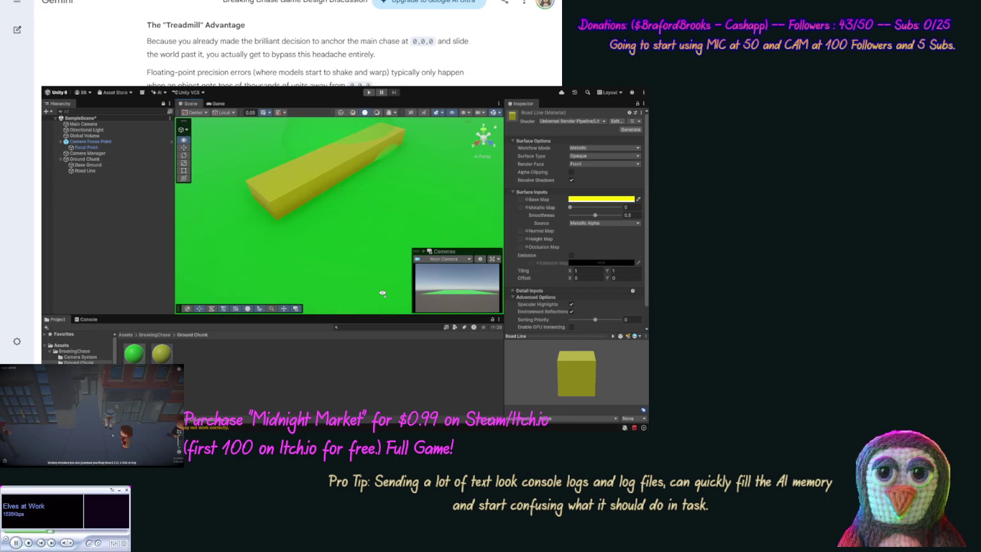
# Reset the positions of Ground Chunk and Camera Manager to the origin
pyautogui.click(89, 171)
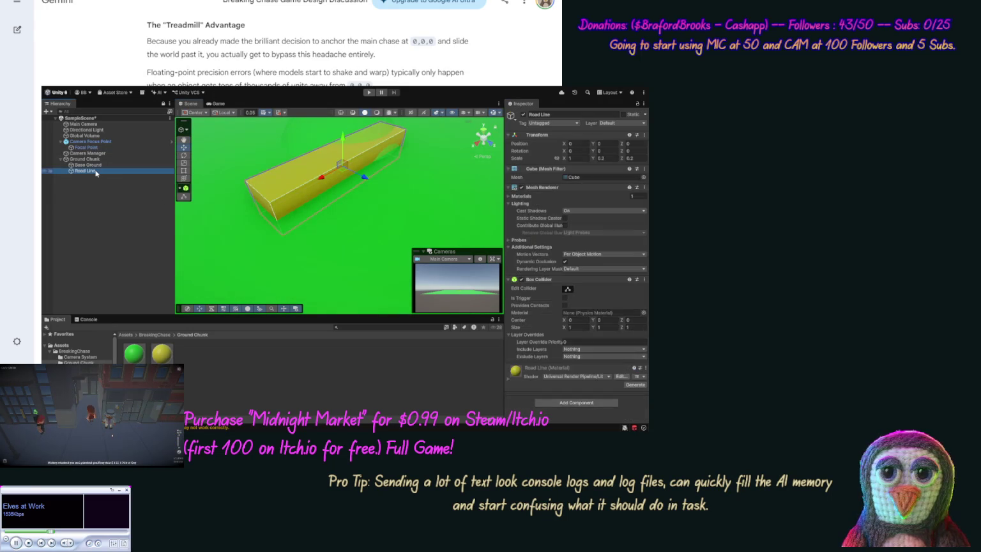
pyautogui.click(89, 164)
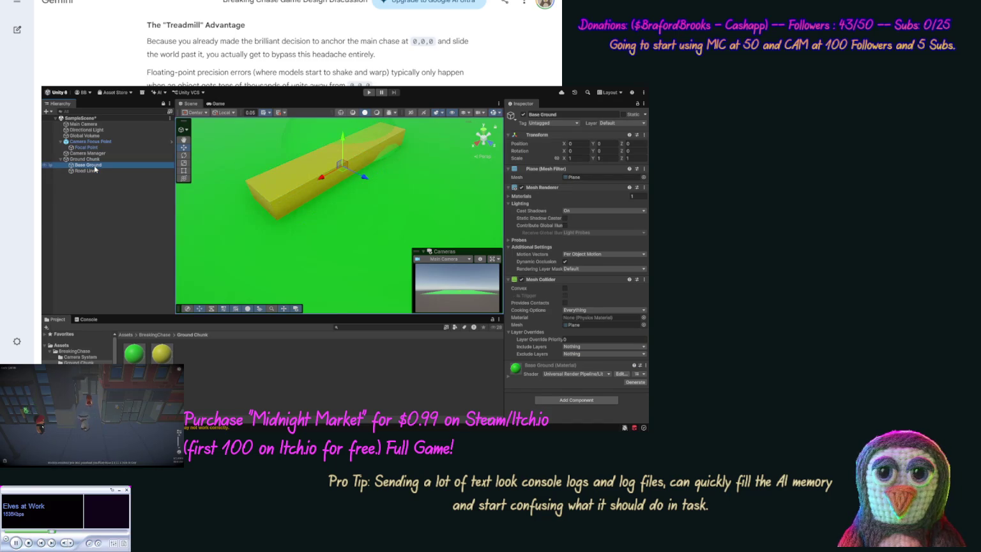
pyautogui.press('Up')
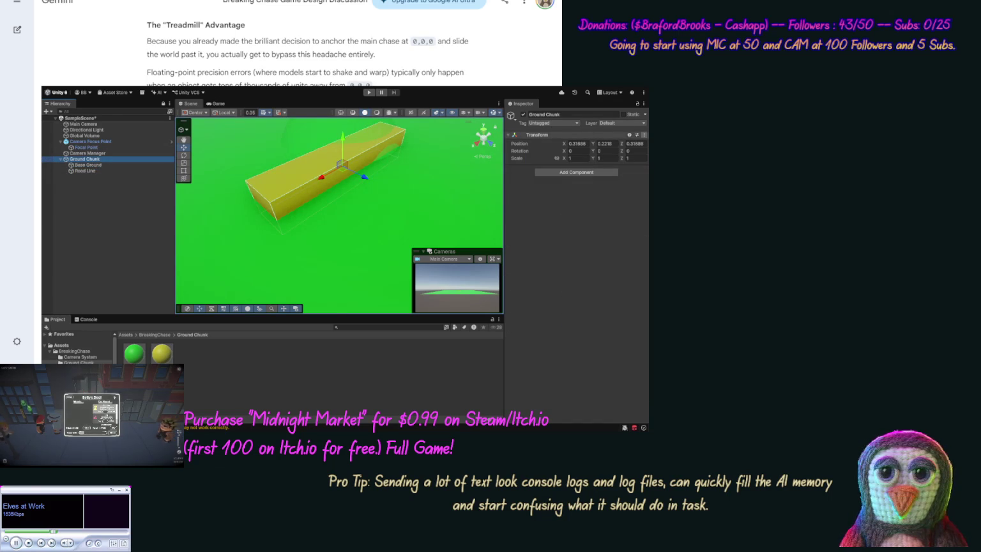
pyautogui.click(617, 166)
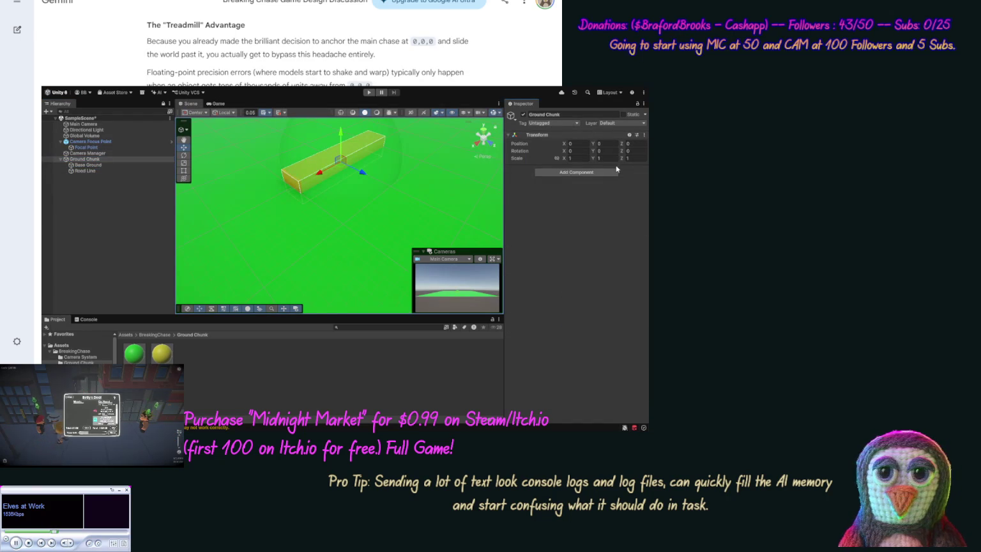
pyautogui.click(111, 154)
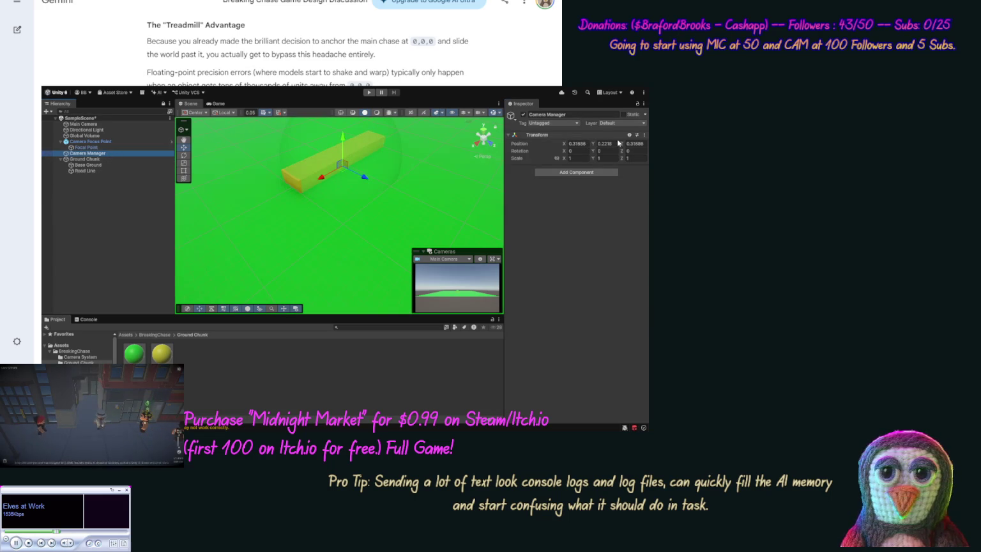
pyautogui.click(644, 135)
pyautogui.click(645, 146)
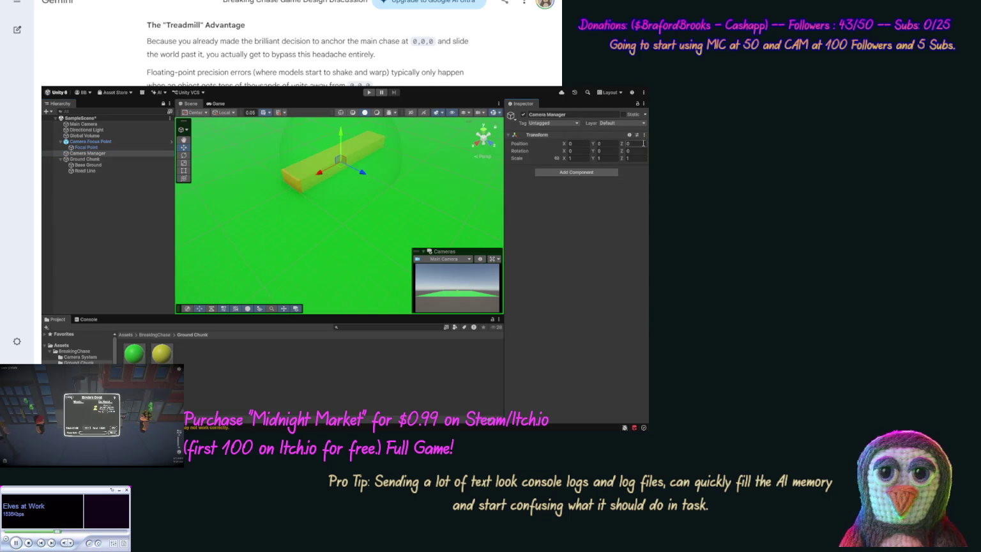
# Save Ground Chunk as a prefab in the Project window
pyautogui.click(112, 143)
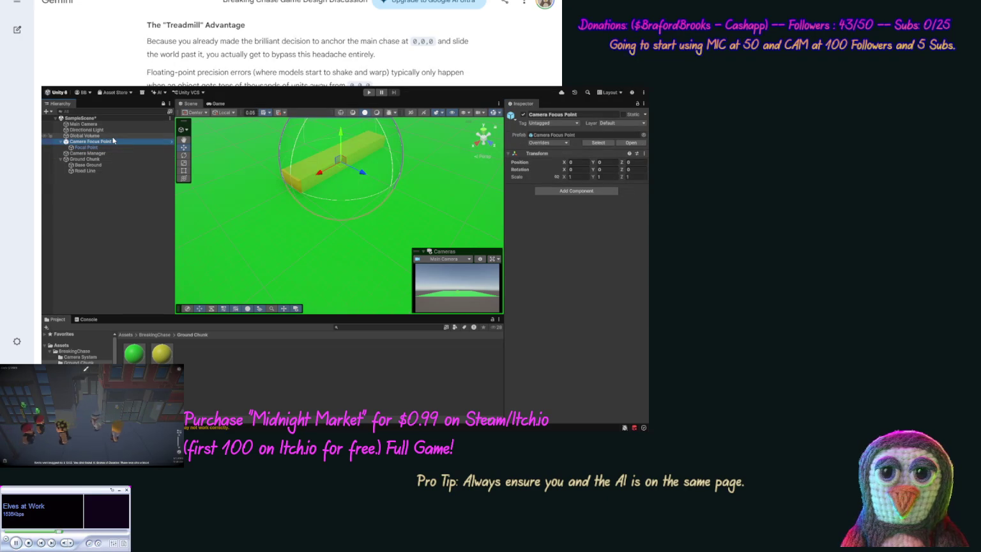
pyautogui.click(110, 159)
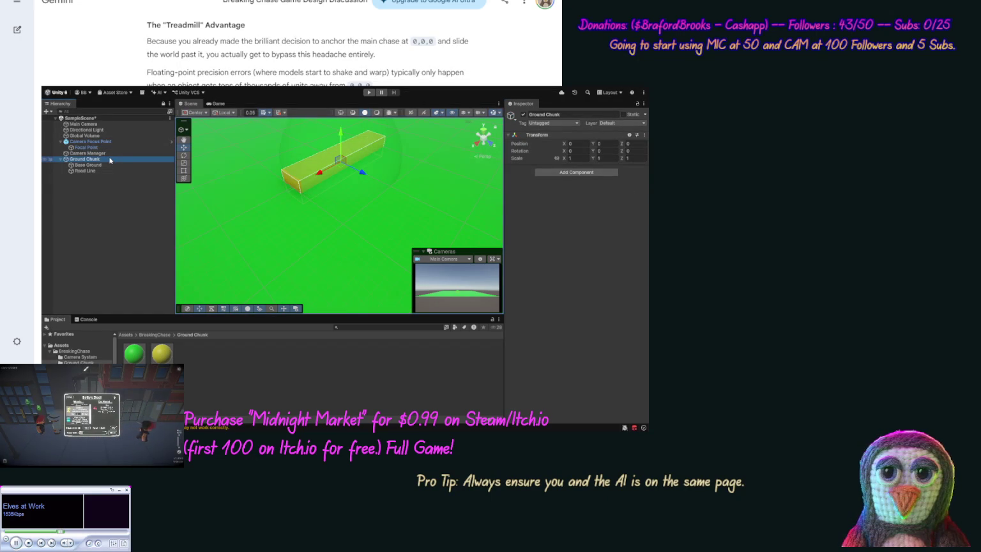
pyautogui.moveTo(110, 160); pyautogui.dragTo(209, 360)
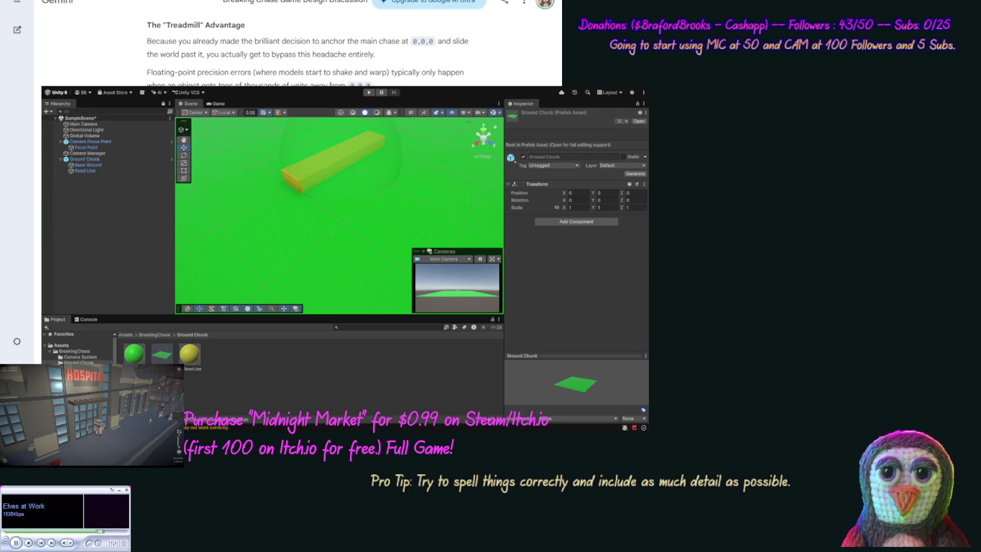
# Send Gemini the request for a tool that exports the scene hierarchy to JSON
pyautogui.press('Return')
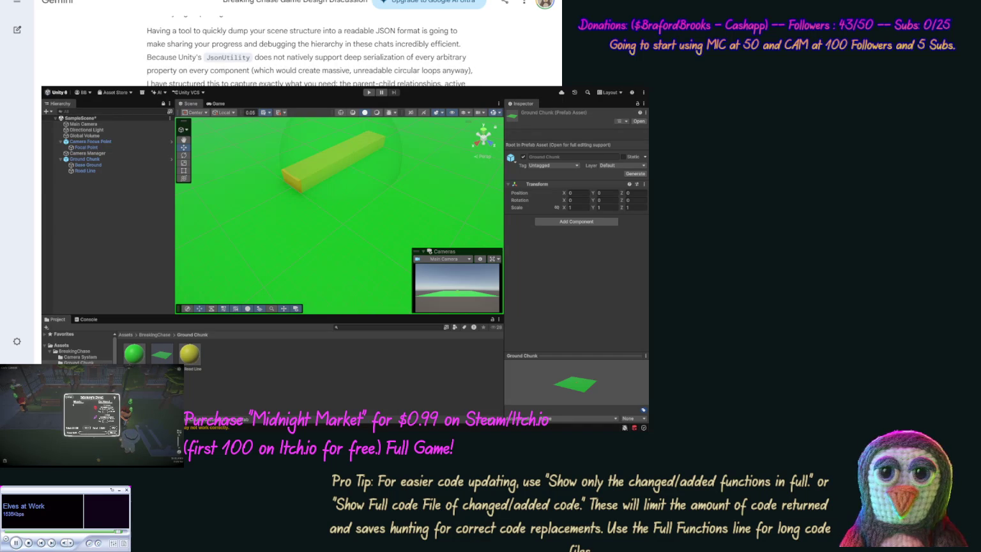
# Copy the SceneToJSONExporter script from Gemini's reply
pyautogui.hotkey('ctrl', 'c')
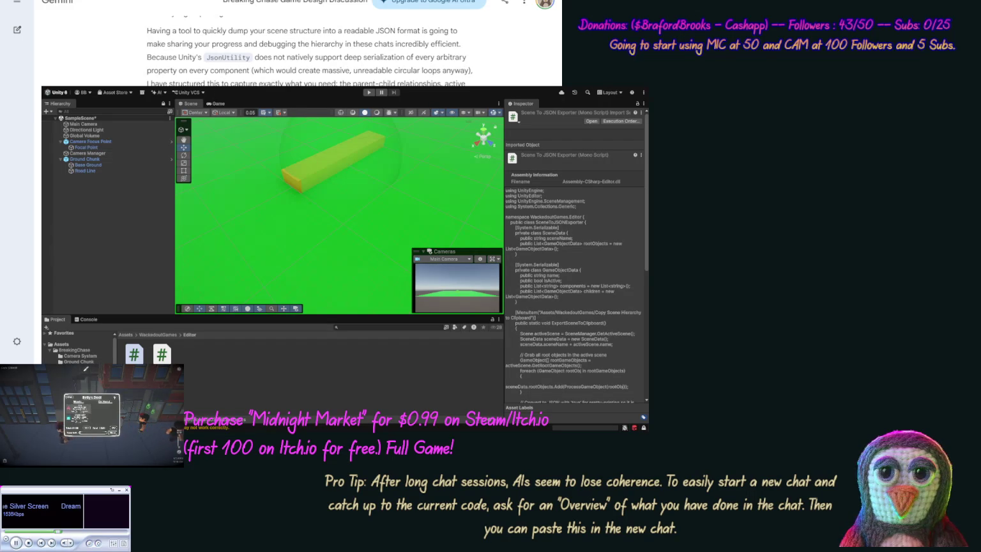
# Submit the pasted SampleScene hierarchy JSON to Gemini as a review prompt
pyautogui.scroll(-5, 297, 45)
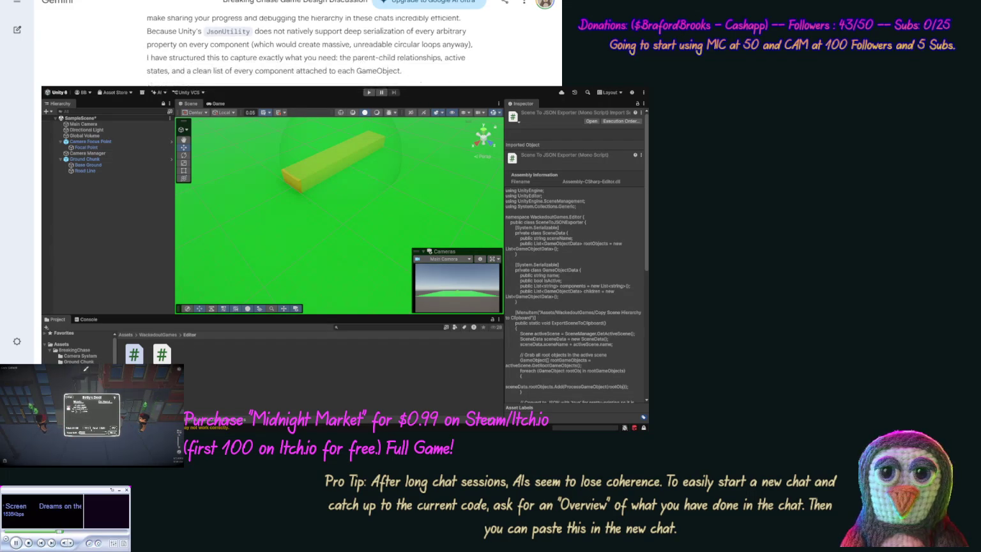
pyautogui.scroll(-5, 297, 58)
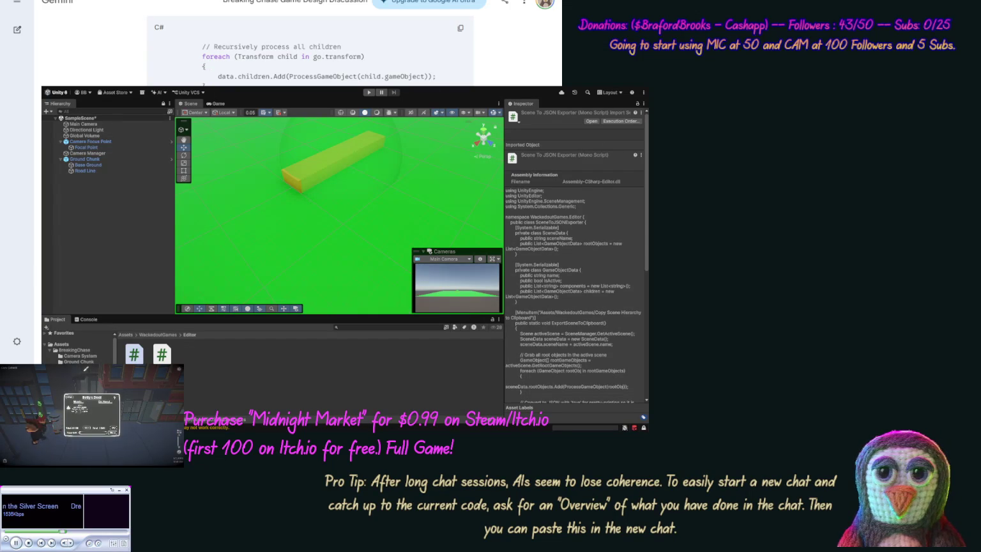
pyautogui.scroll(-10, 120, 77)
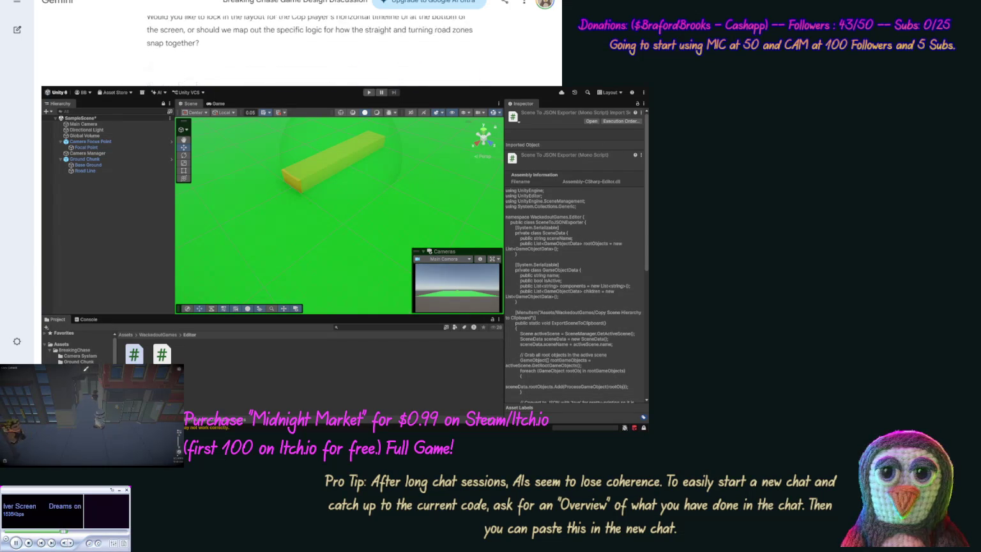
pyautogui.scroll(10, 119, 77)
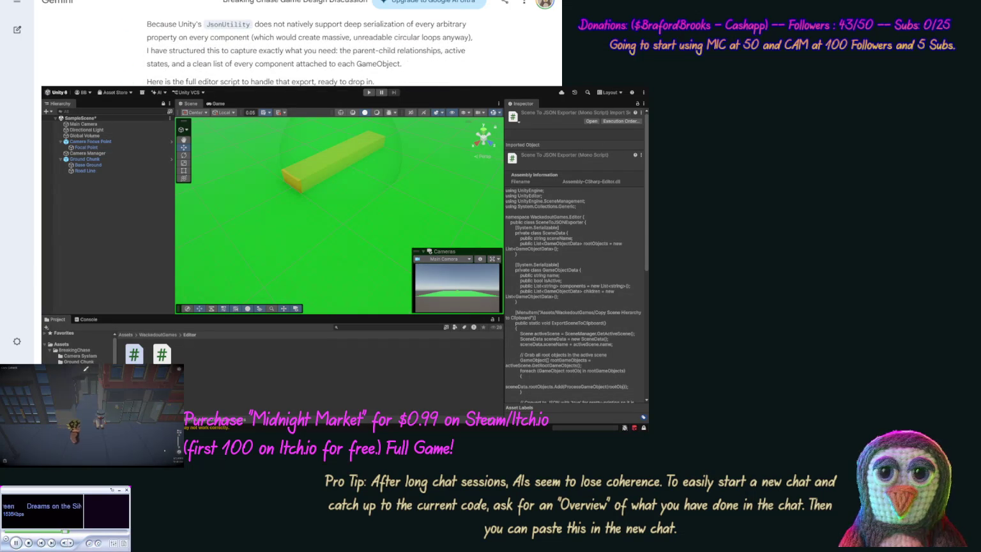
pyautogui.scroll(-5, 310, 45)
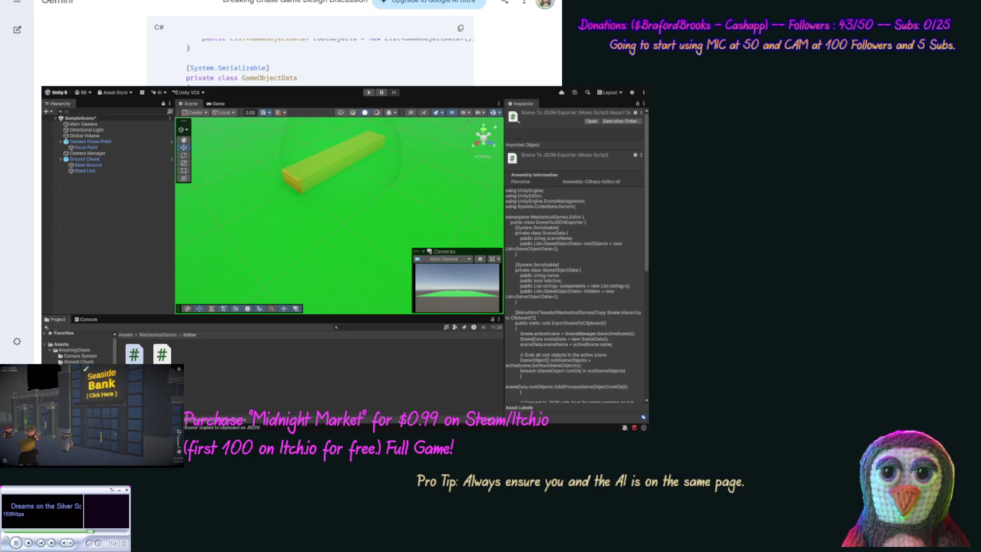
pyautogui.press('Return')
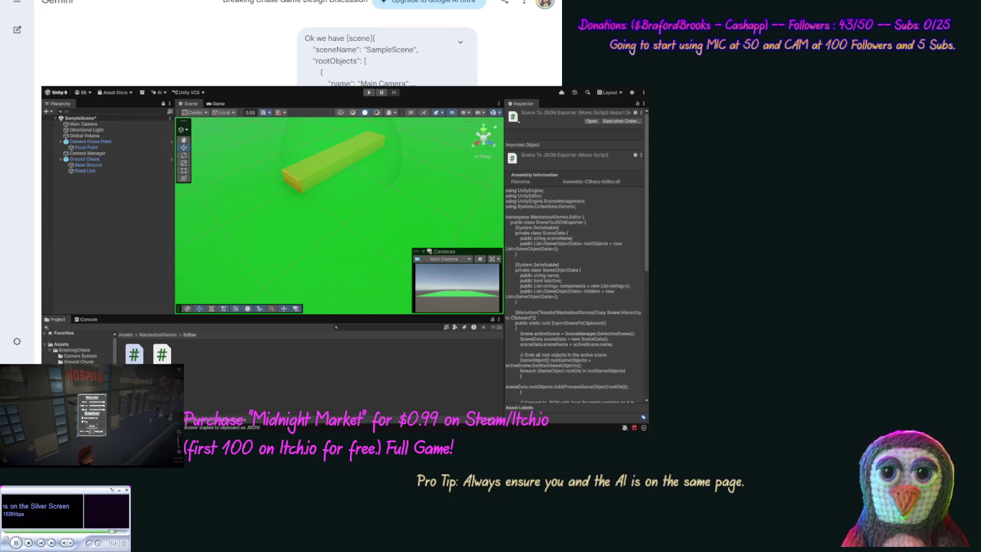
pyautogui.scroll(-10, 301, 44)
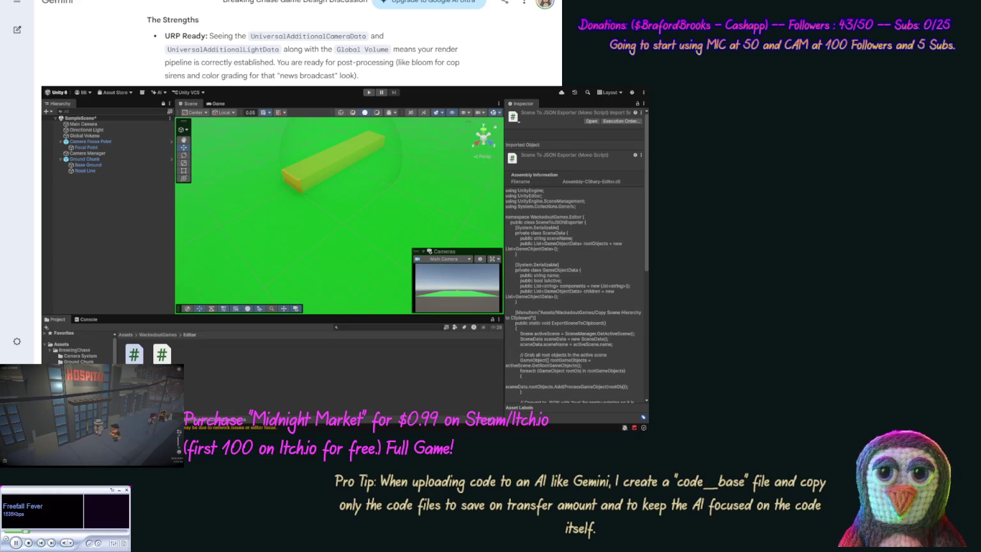
pyautogui.scroll(-5, 121, 79)
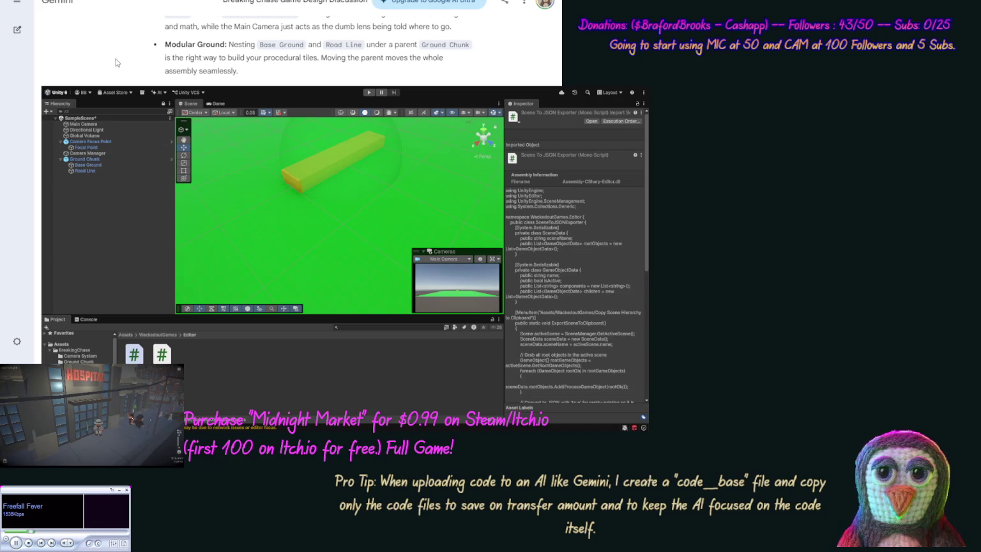
pyautogui.scroll(-3, 116, 61)
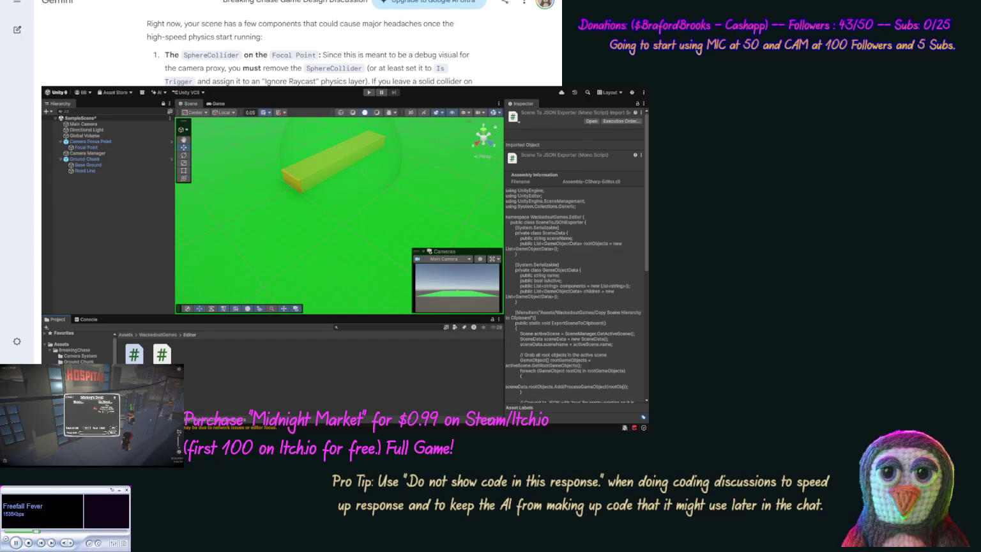
# Delete the Sphere Collider from Focal Point inside the Camera Focus Point prefab, then exit prefab mode
pyautogui.click(91, 361)
pyautogui.click(89, 356)
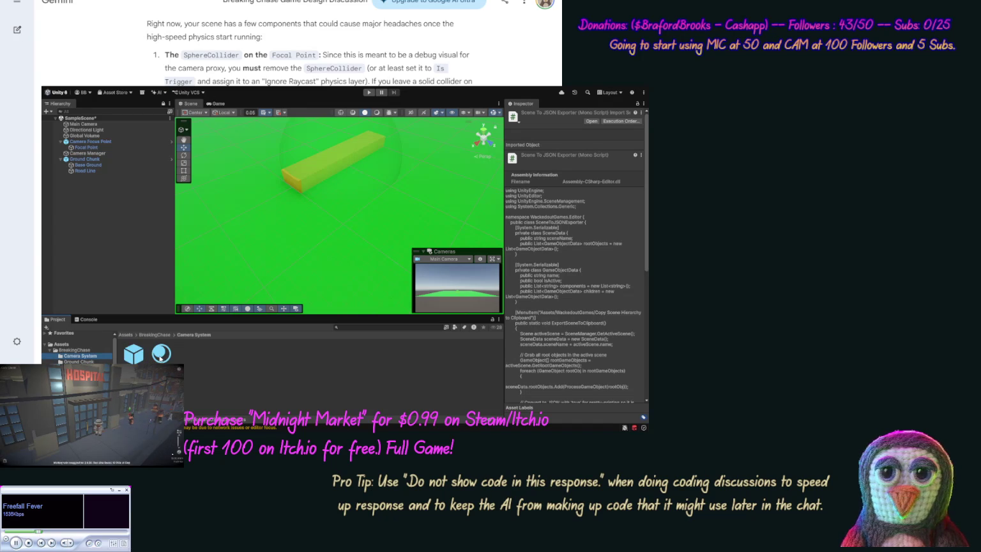
pyautogui.doubleClick(135, 360)
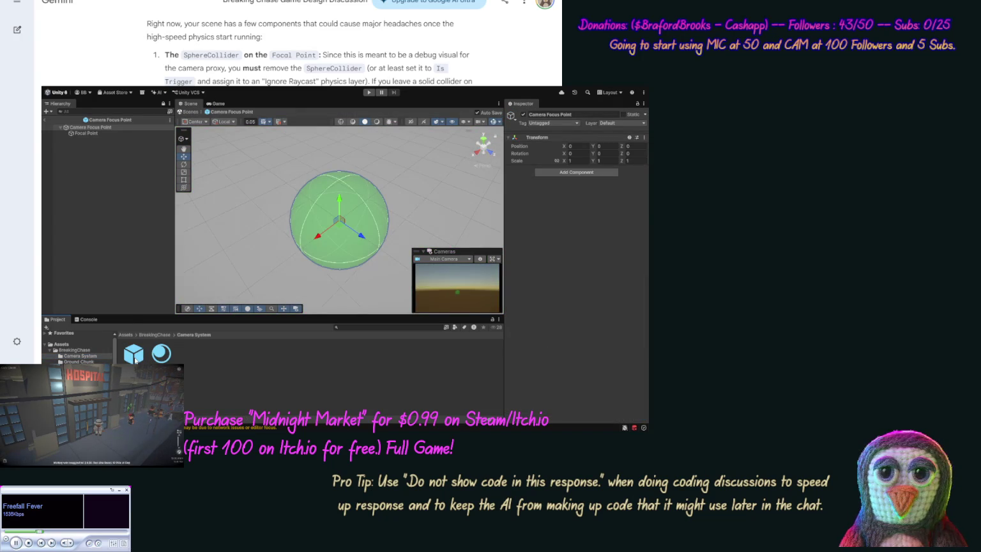
pyautogui.click(85, 133)
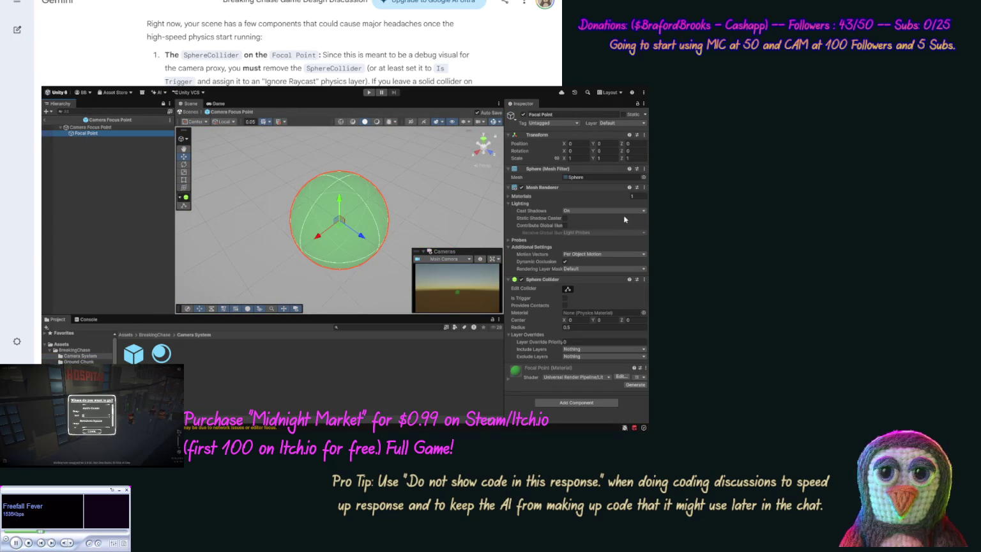
pyautogui.click(644, 279)
pyautogui.click(667, 303)
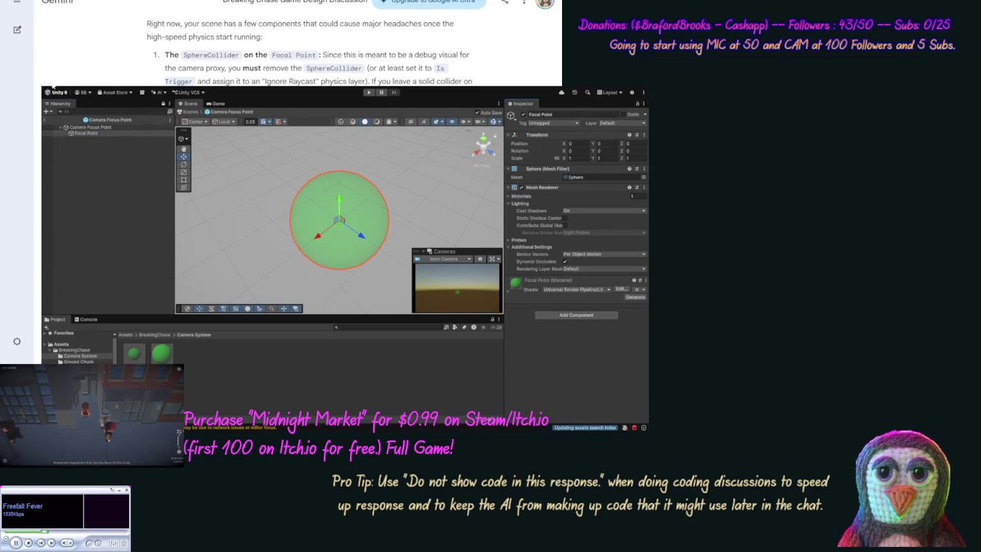
pyautogui.click(45, 120)
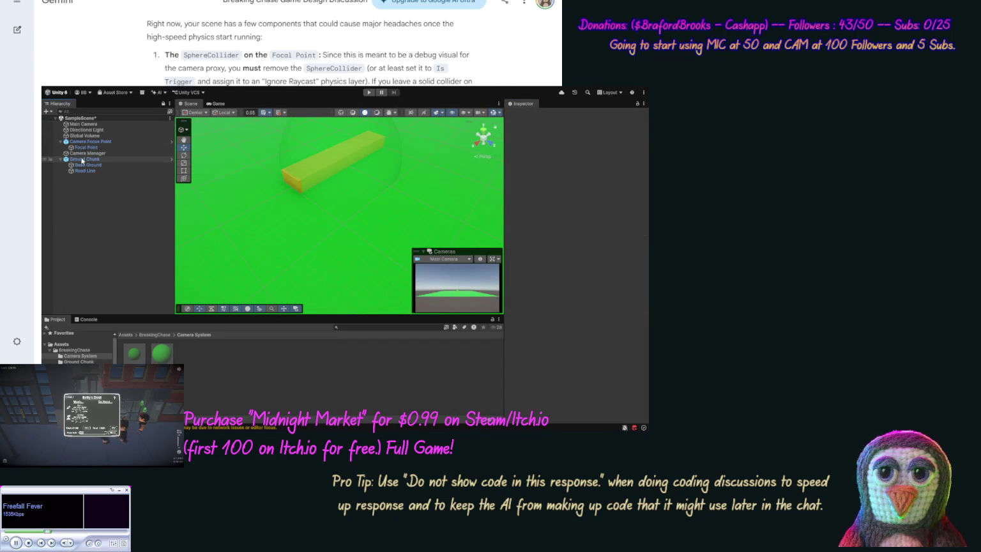
# Remove Road Line's Box Collider in the Ground Chunk prefab, check Base Ground, and exit to SampleScene
pyautogui.click(78, 361)
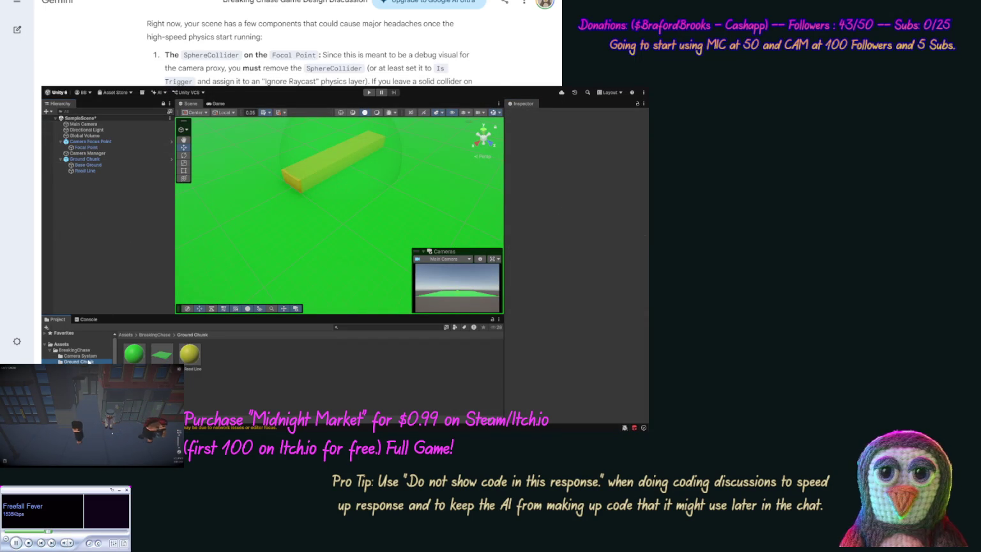
pyautogui.doubleClick(163, 355)
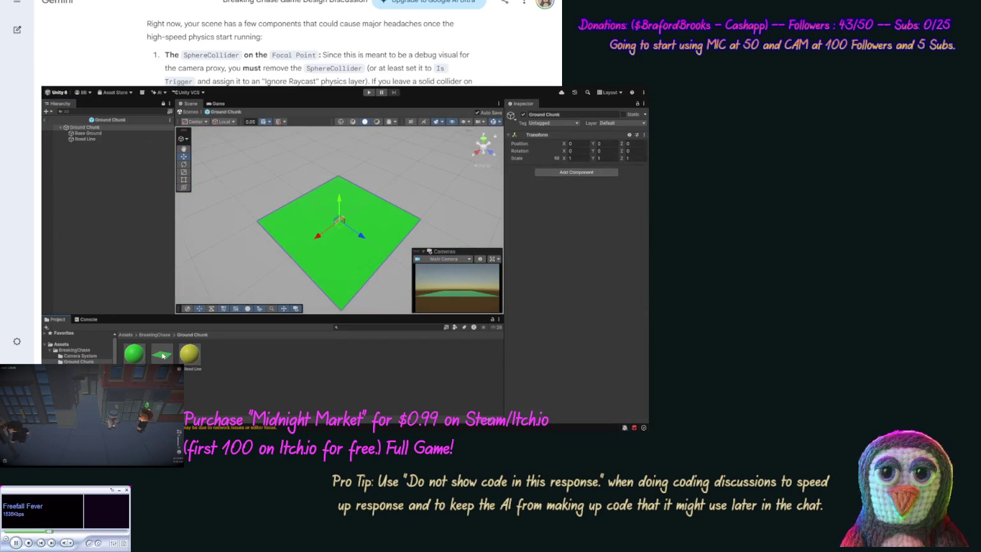
pyautogui.click(96, 139)
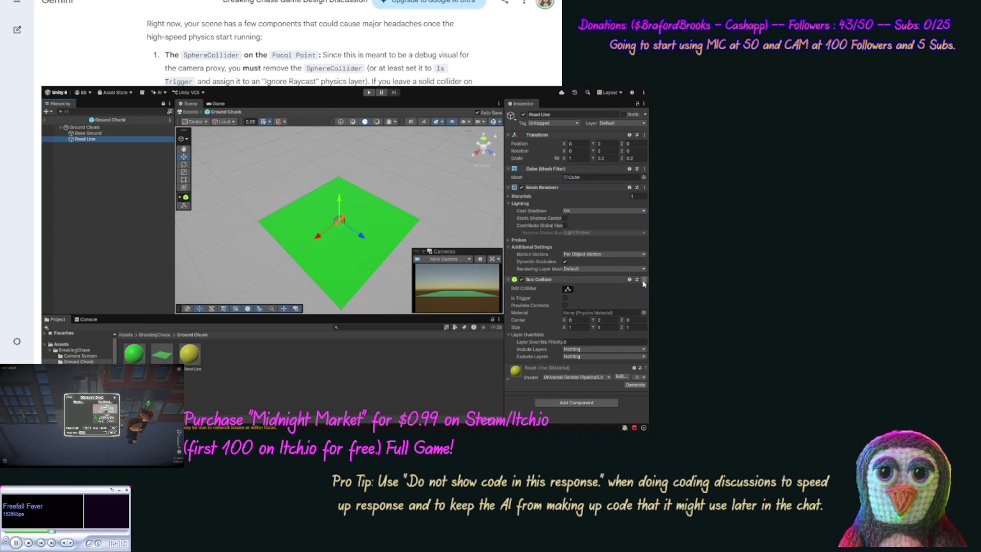
pyautogui.click(648, 311)
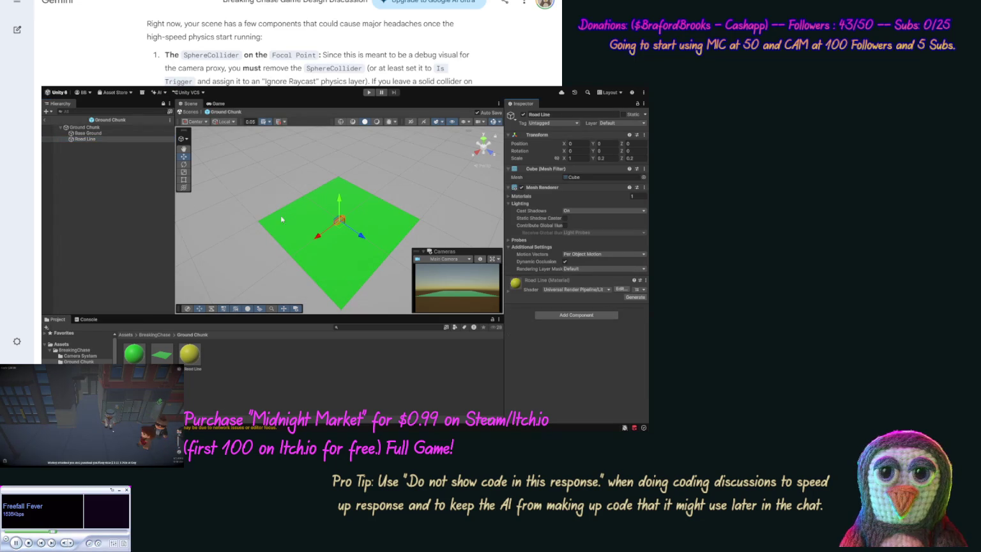
pyautogui.click(88, 133)
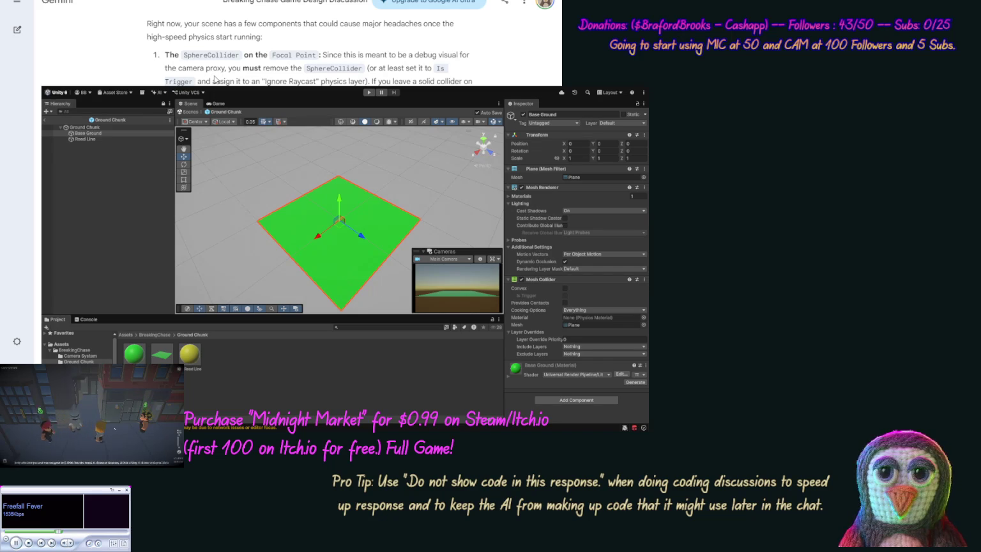
pyautogui.scroll(-5, 215, 79)
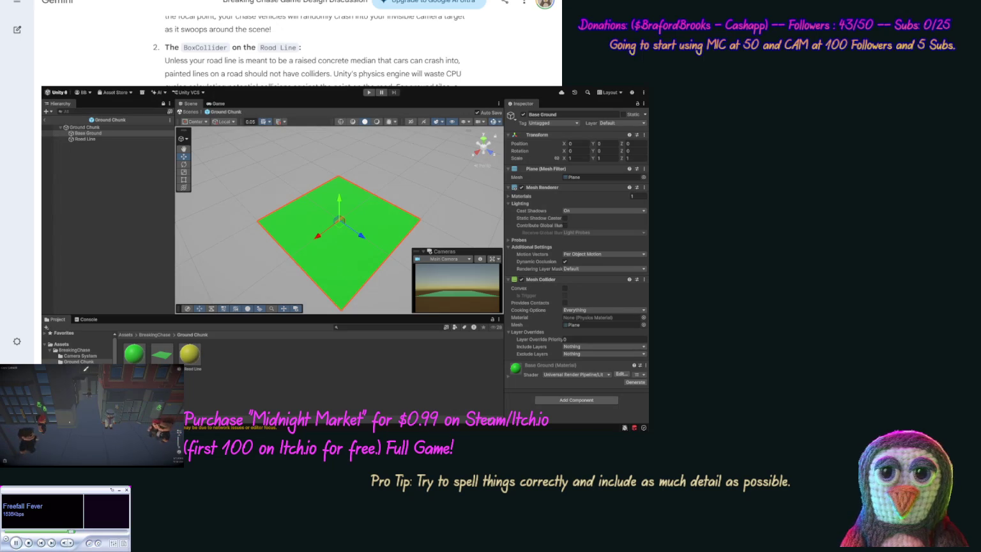
pyautogui.click(88, 132)
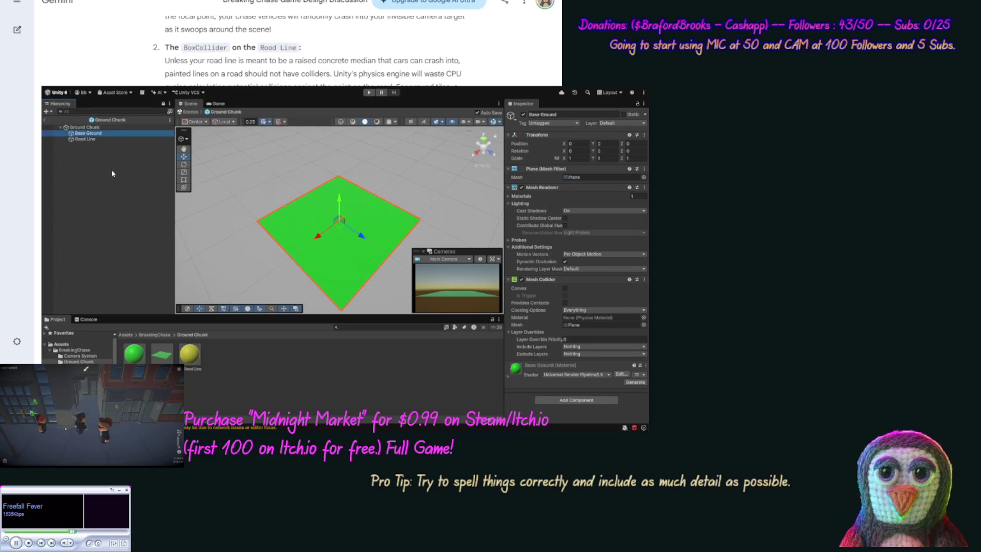
pyautogui.click(43, 119)
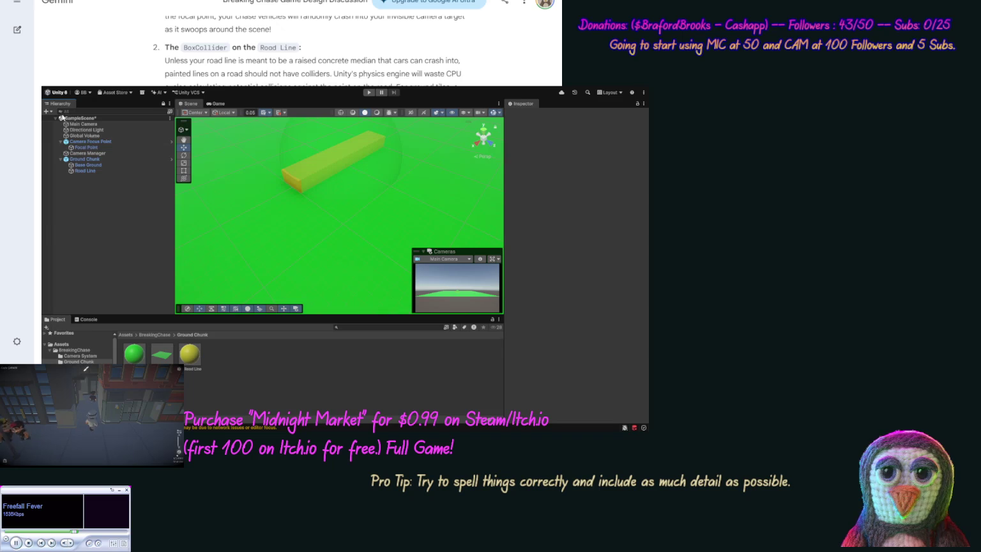
# Save the scene and add a new empty GameObject, initially named SpawnManager
pyautogui.hotkey('ctrl', 's')
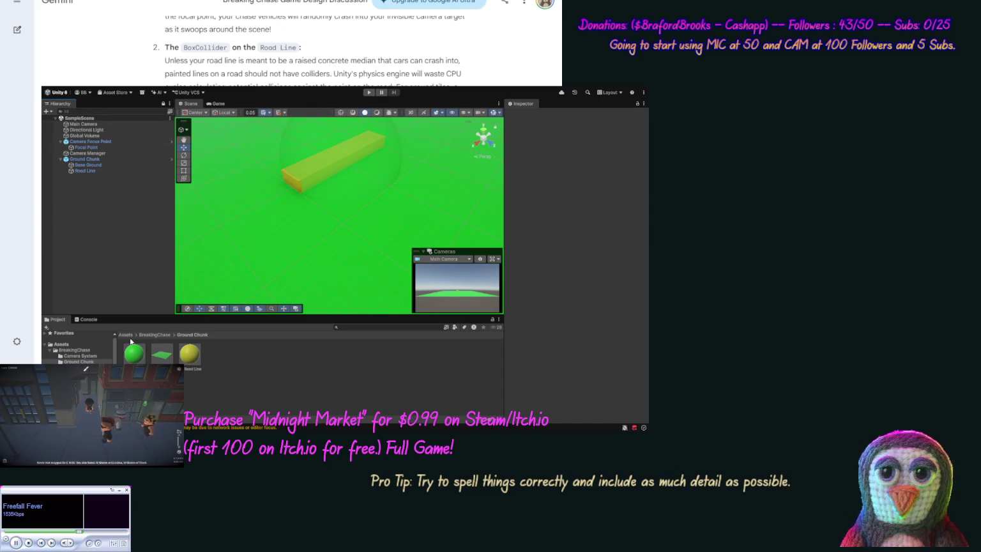
pyautogui.hotkey('ctrl', 'shift', 'n')
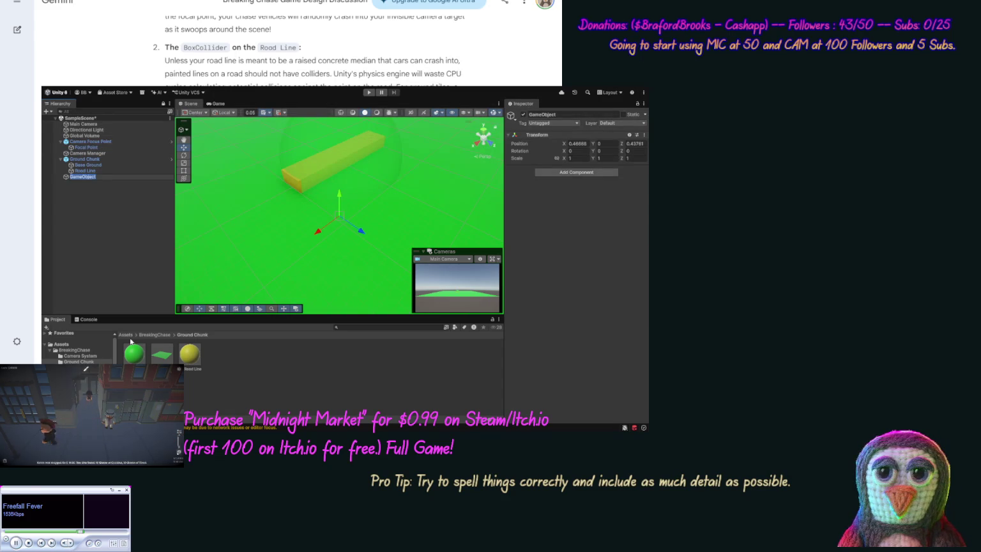
pyautogui.write('SpawnManager')
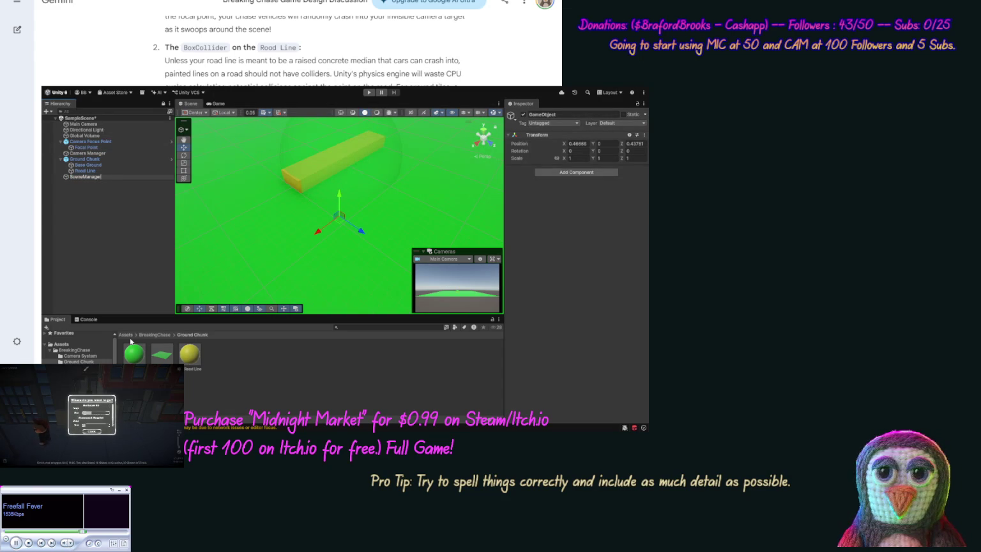
pyautogui.press('Return')
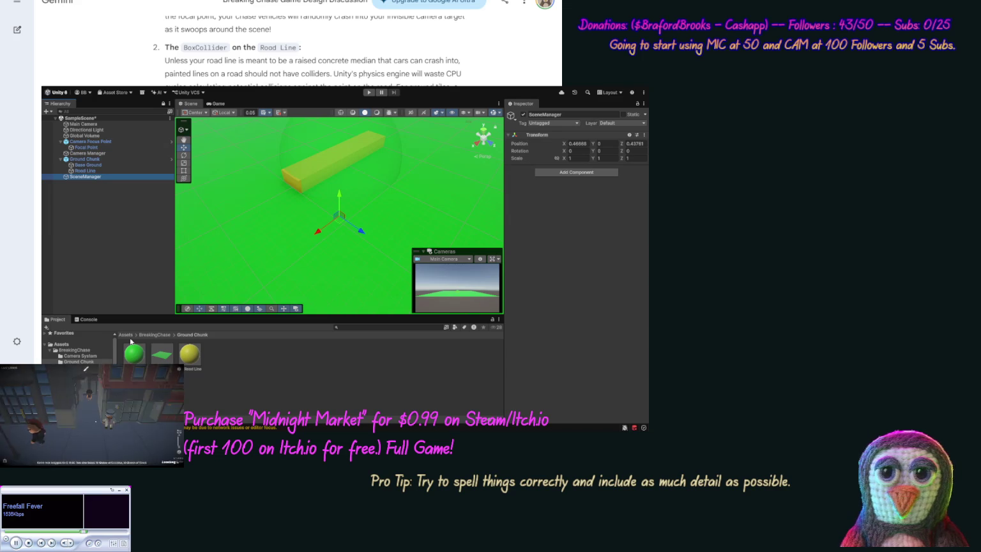
# Rename the new empty object to Game Scene Manager
pyautogui.click(106, 178)
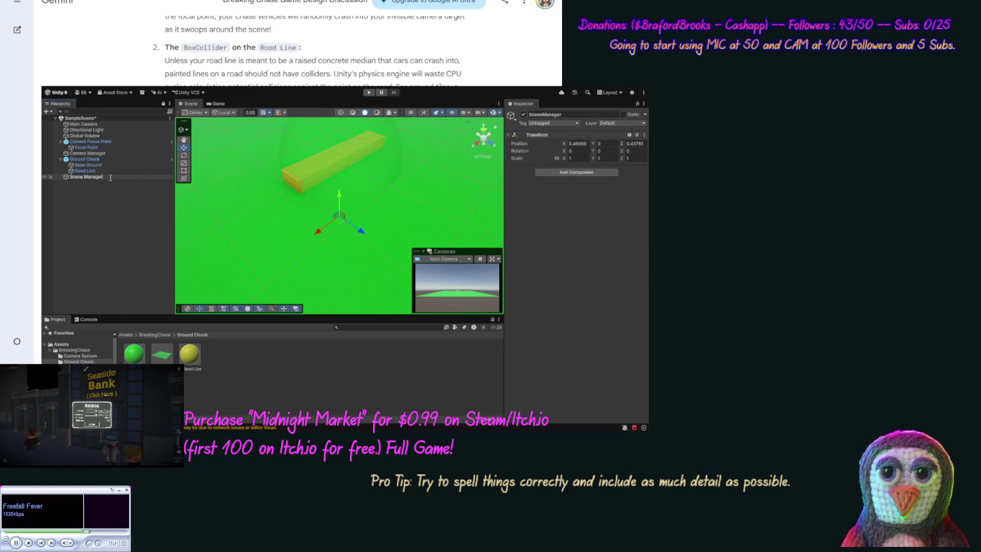
pyautogui.hotkey('ctrl', 'a')
pyautogui.press('Return')
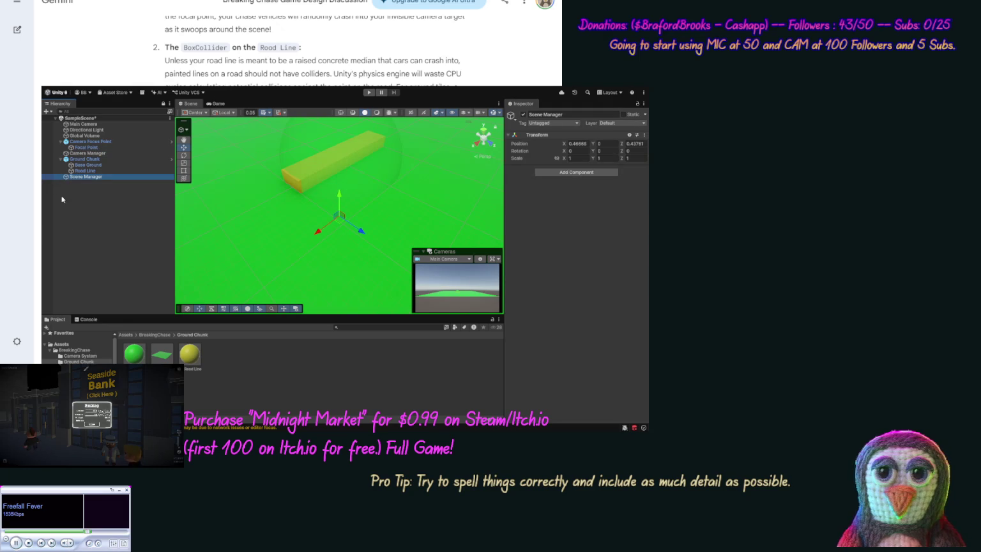
pyautogui.click(76, 350)
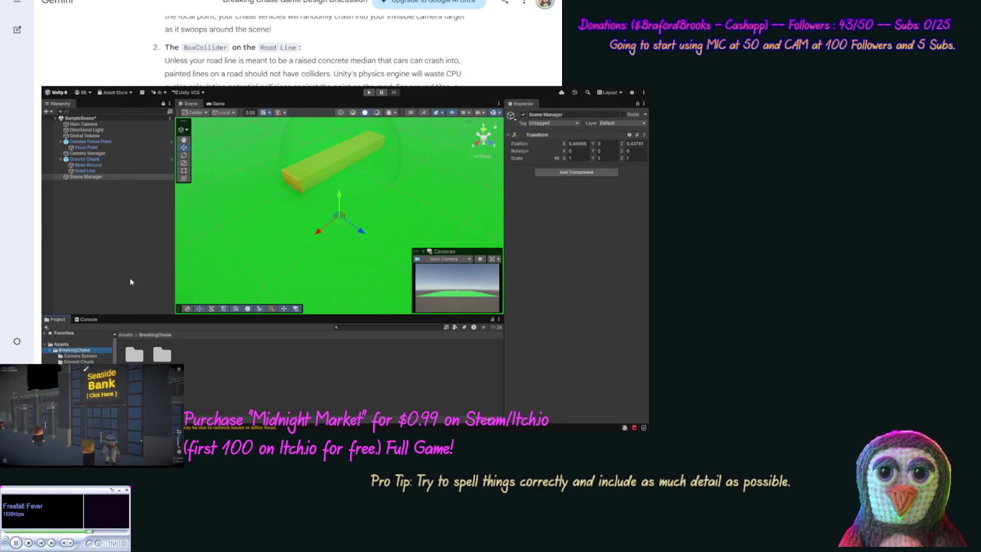
pyautogui.click(72, 177)
pyautogui.click(76, 179)
pyautogui.write('Game')
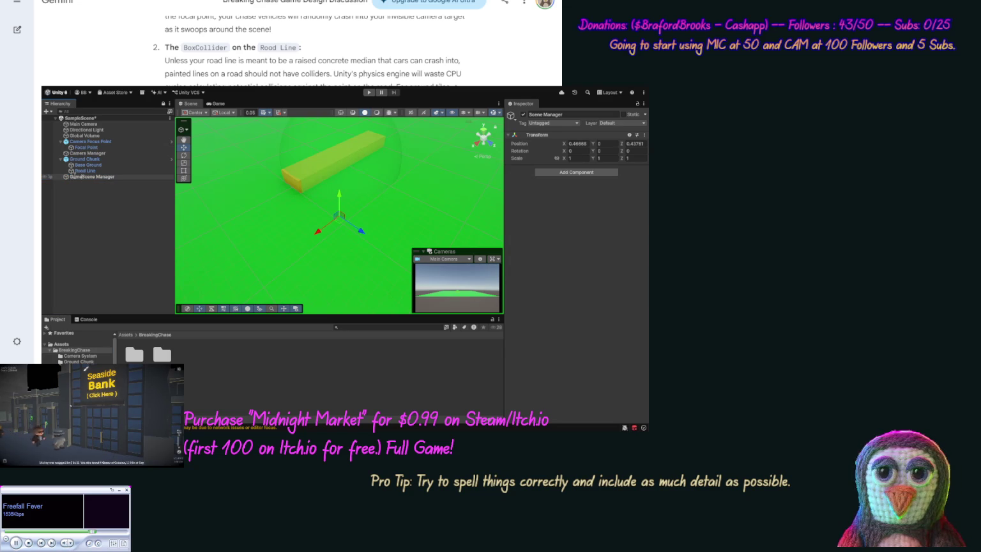
pyautogui.hotkey('ctrl', 'a')
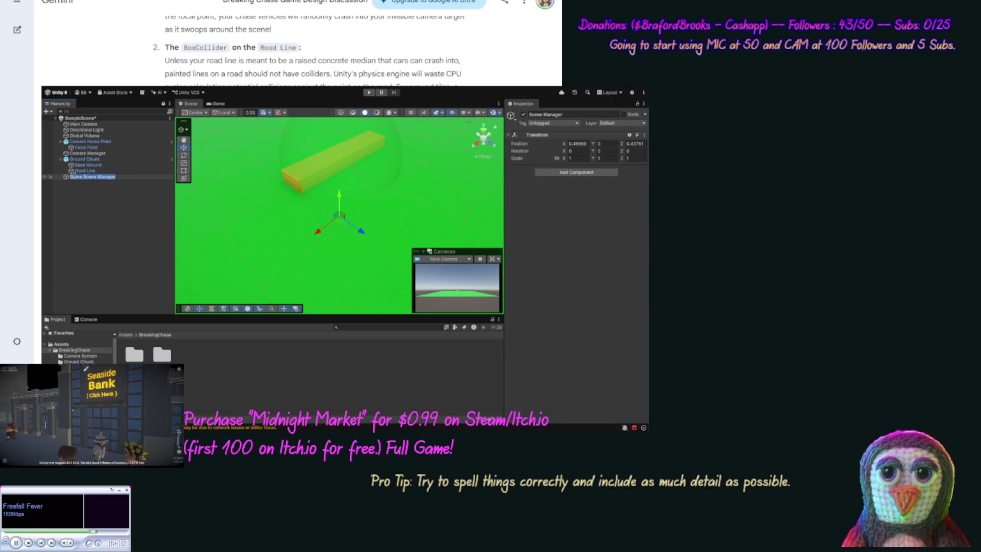
pyautogui.press('Return')
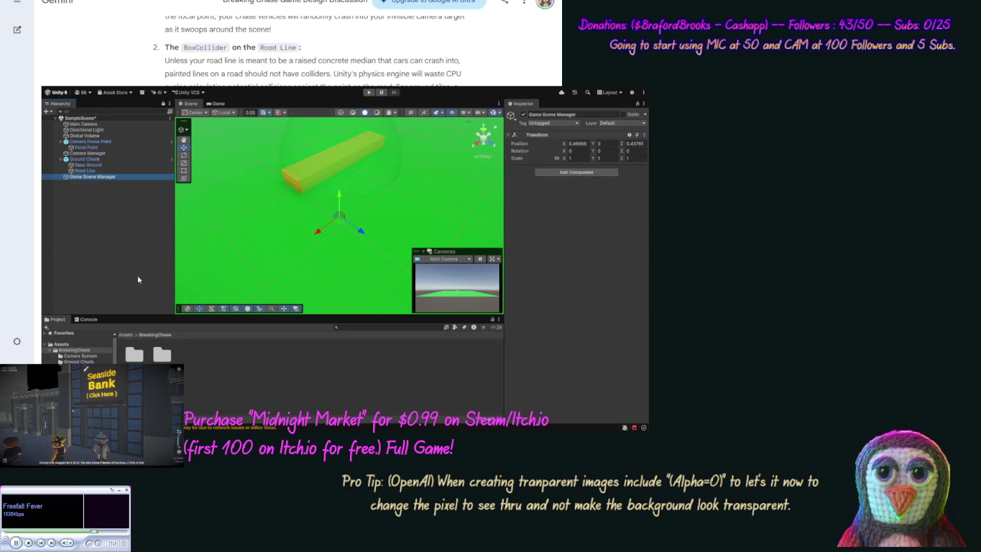
pyautogui.click(186, 369)
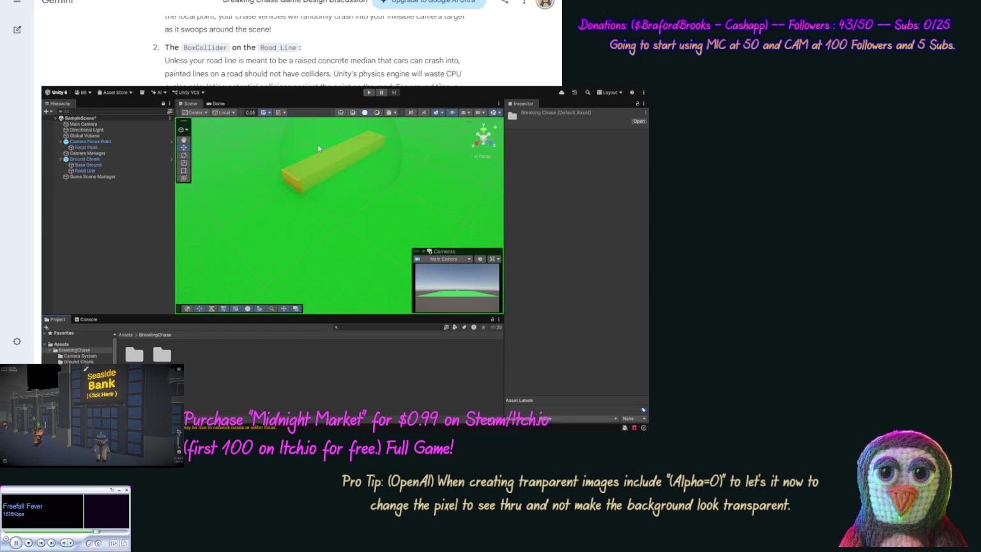
# Create a Game Scene Manager folder and attach the GameSceneManager script to the Game Scene Manager object
pyautogui.hotkey('ctrl', 'shift', 'n')
pyautogui.press('Return')
pyautogui.press('Return')
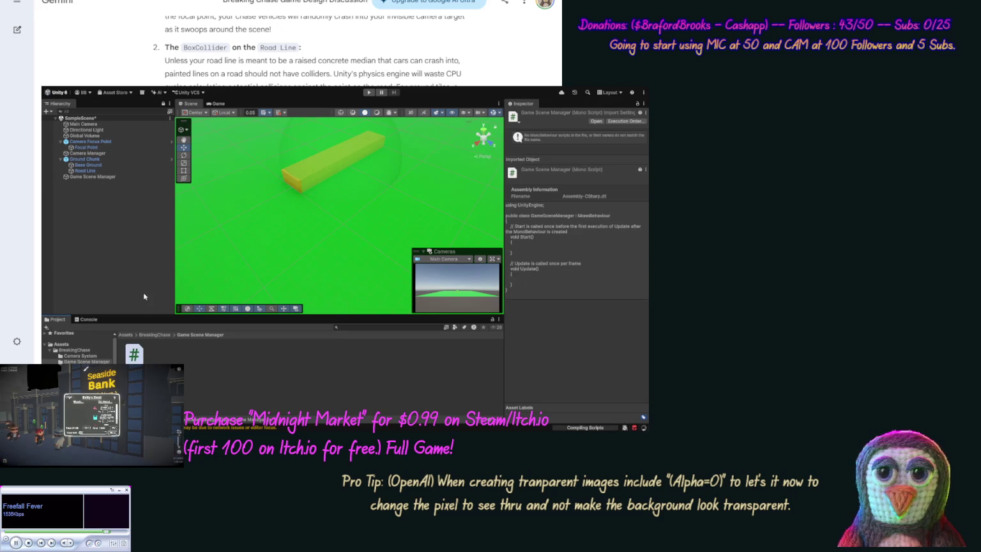
pyautogui.moveTo(144, 295); pyautogui.dragTo(85, 178)
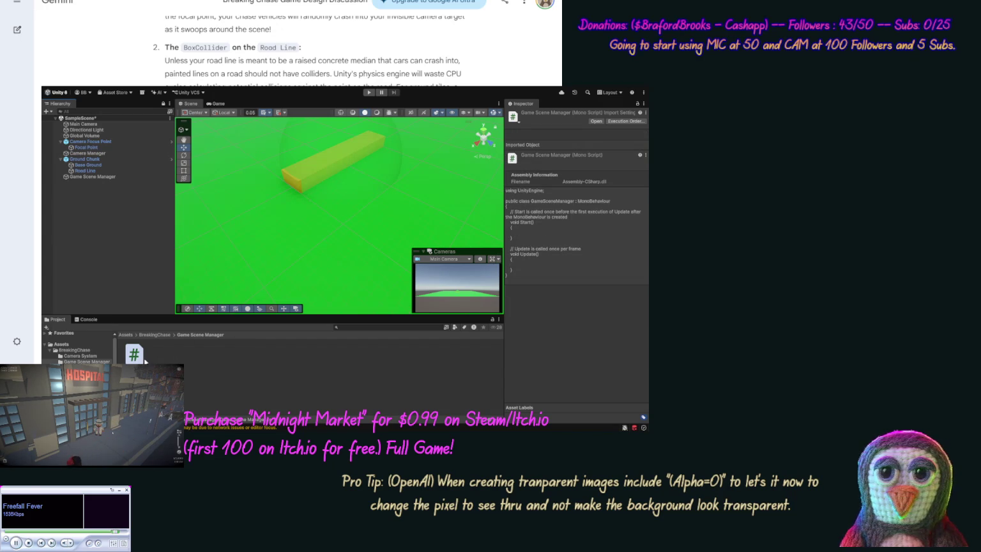
pyautogui.moveTo(138, 360)
pyautogui.mouseDown()
pyautogui.moveTo(94, 175)
pyautogui.moveTo(102, 180)
pyautogui.mouseUp()
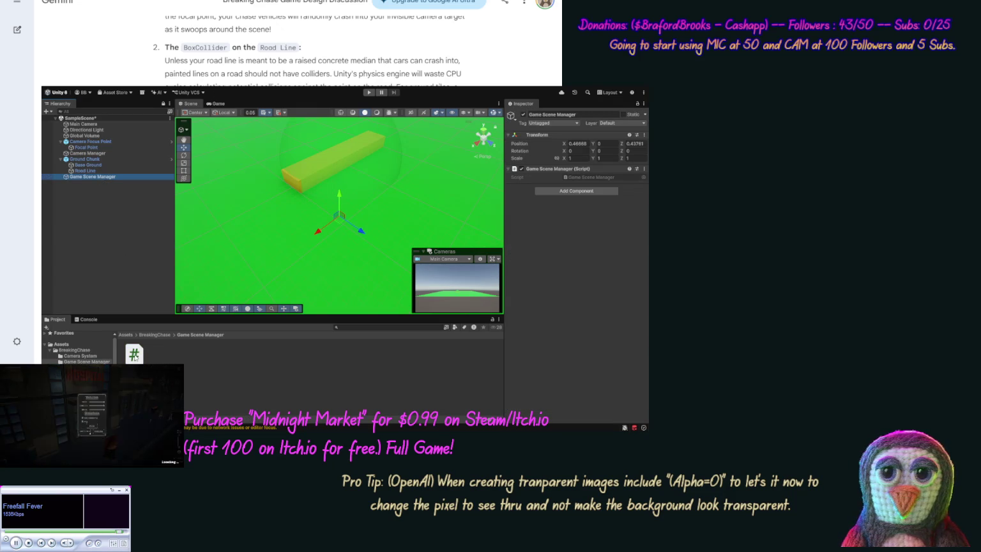
pyautogui.click(135, 357)
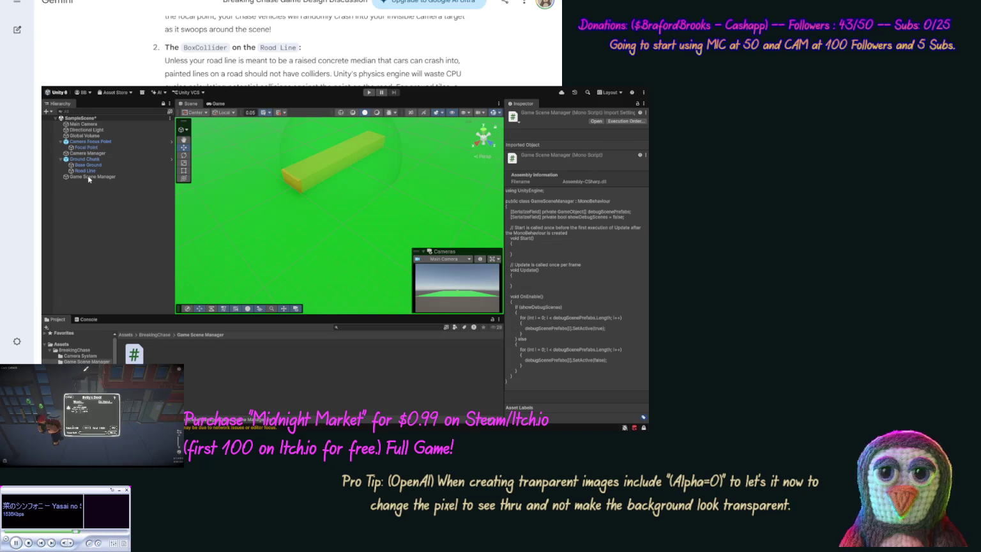
# Drag Focal Point into Game Scene Manager's Debug Scene Prefabs list, giving it 1 entry
pyautogui.click(89, 180)
pyautogui.click(89, 178)
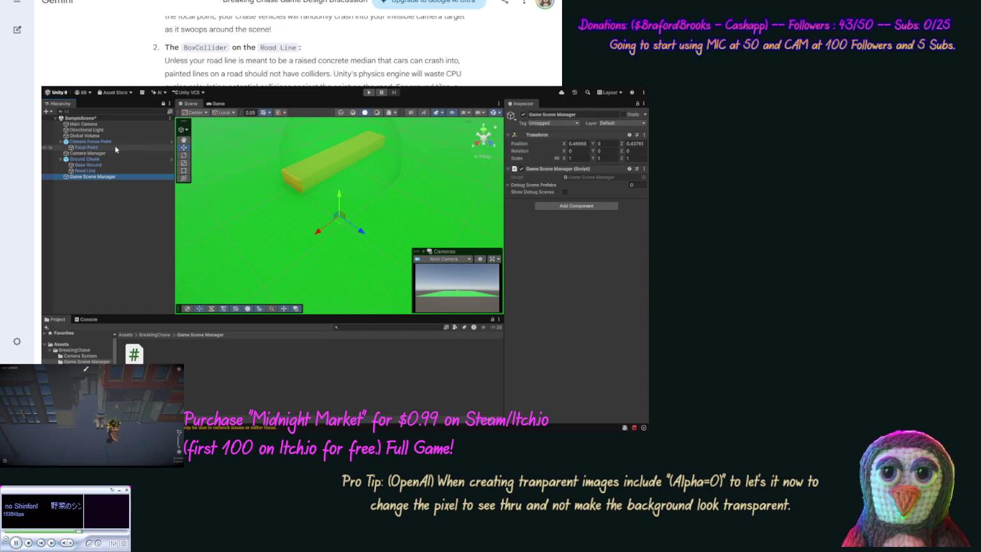
pyautogui.moveTo(100, 149)
pyautogui.mouseDown()
pyautogui.moveTo(550, 182)
pyautogui.moveTo(523, 185)
pyautogui.mouseUp()
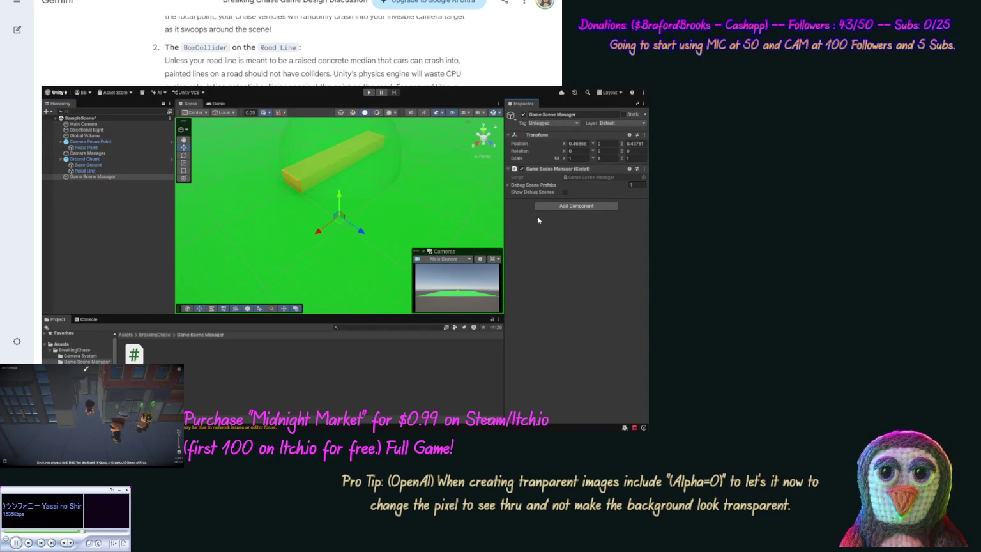
pyautogui.click(84, 147)
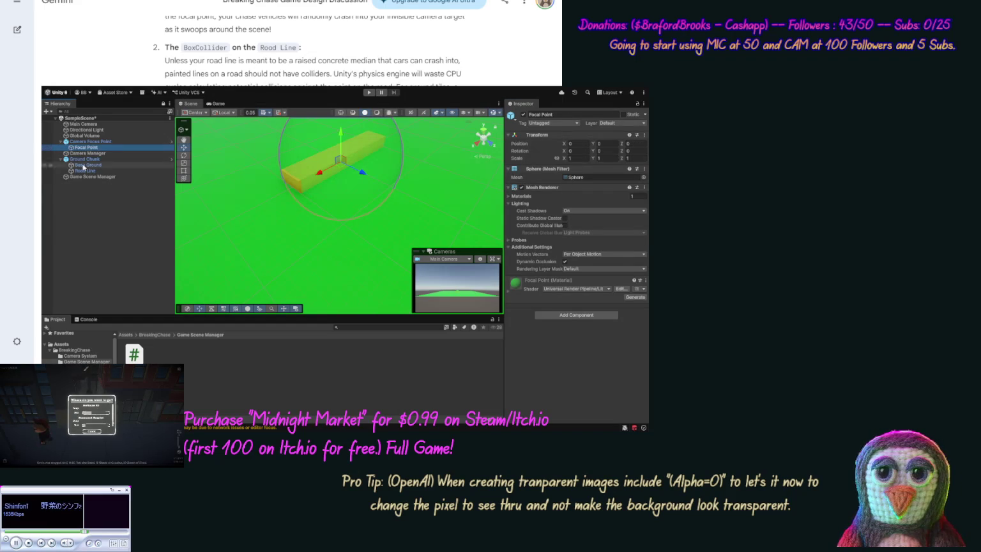
# Make the Focal Point material Transparent with a translucent magenta Base Map, then save the scene
pyautogui.click(73, 356)
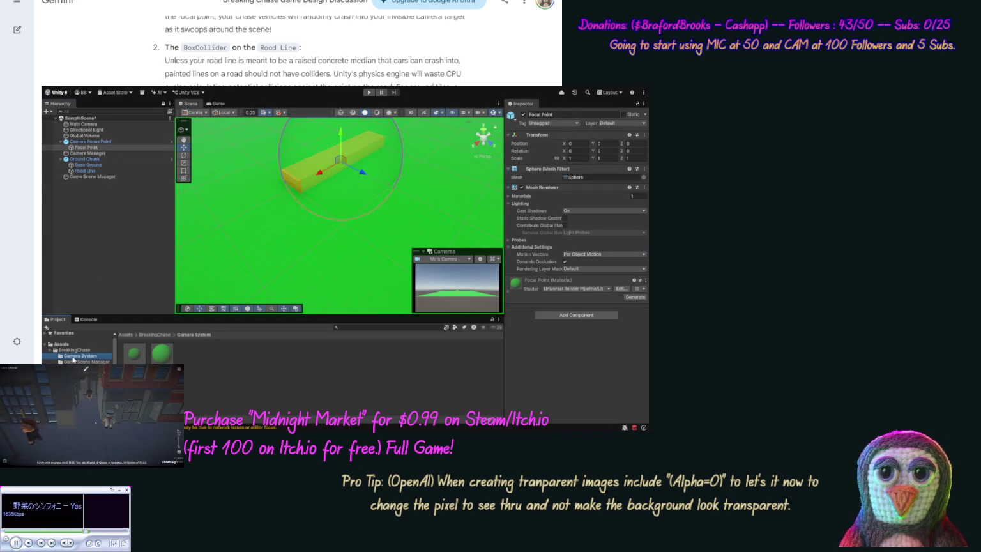
pyautogui.click(157, 360)
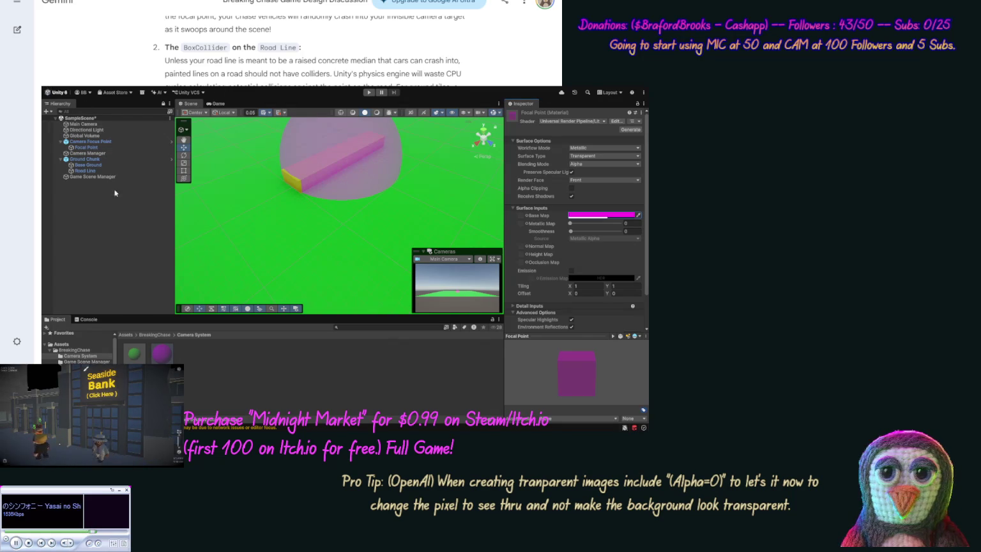
pyautogui.hotkey('ctrl', 's')
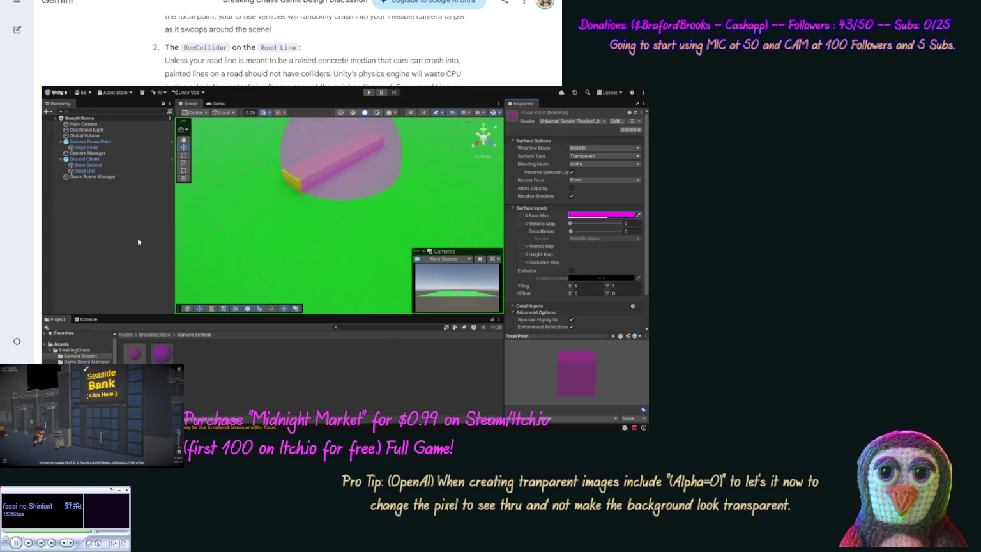
# Duplicate Camera Focus Point to create Camera Focus Point (1)
pyautogui.click(86, 143)
pyautogui.hotkey('ctrl', 'd')
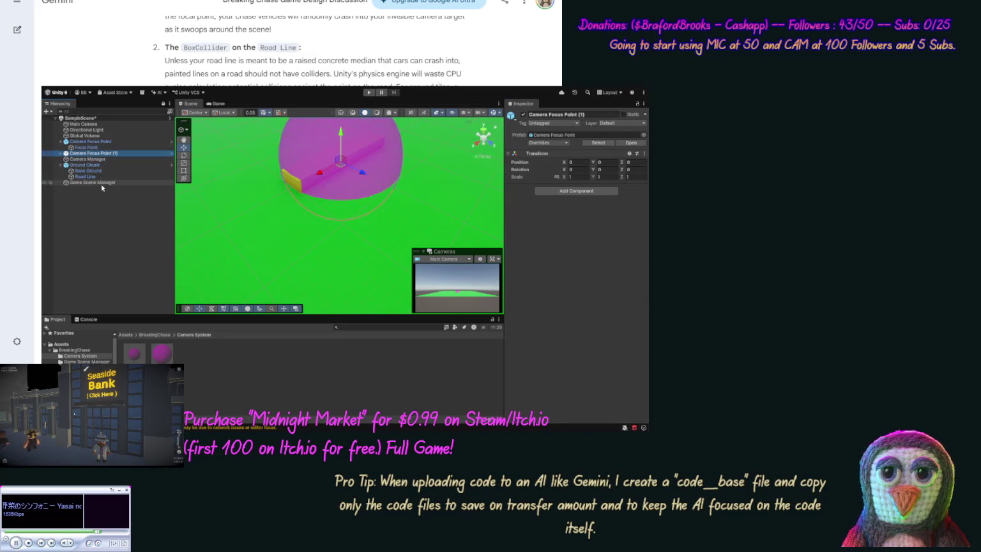
pyautogui.moveTo(97, 153); pyautogui.dragTo(101, 188)
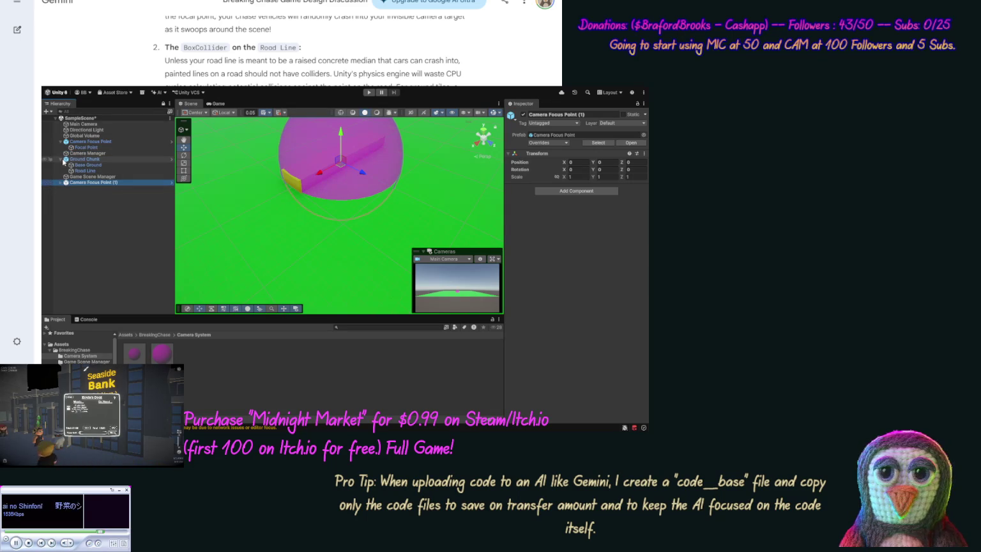
# Move Camera Manager and then Game Scene Manager to the top of the Hierarchy
pyautogui.click(61, 159)
pyautogui.click(90, 154)
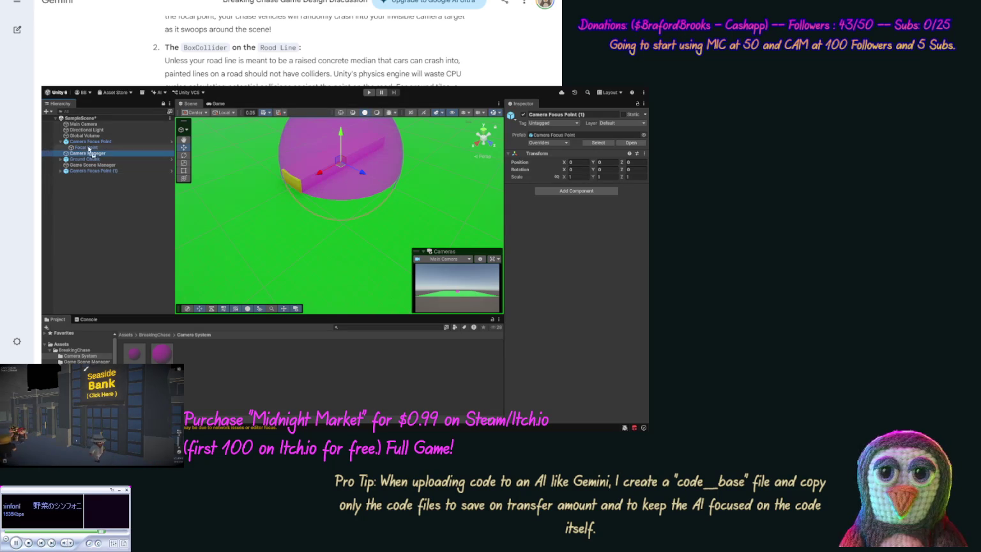
pyautogui.moveTo(96, 127); pyautogui.dragTo(96, 125)
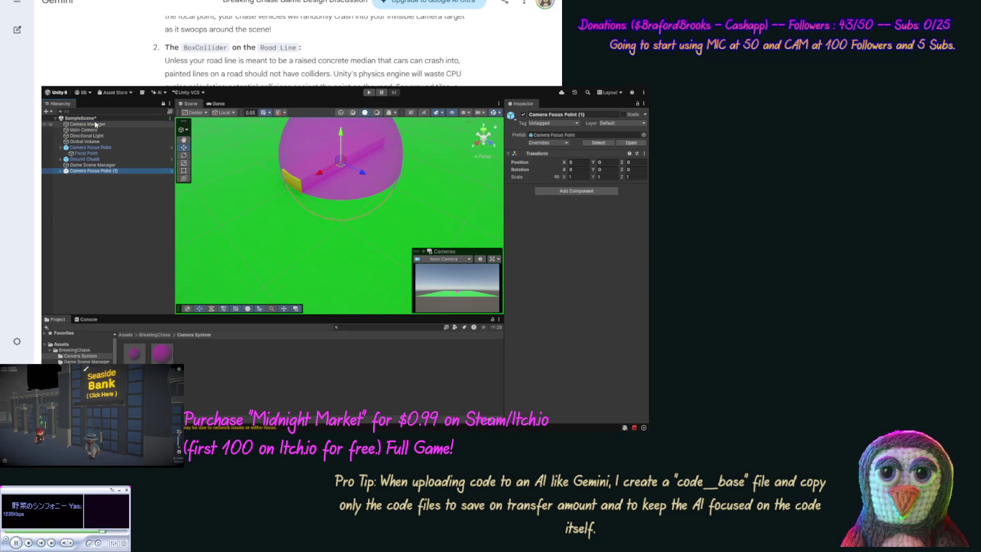
pyautogui.click(102, 170)
pyautogui.moveTo(104, 165); pyautogui.dragTo(112, 128)
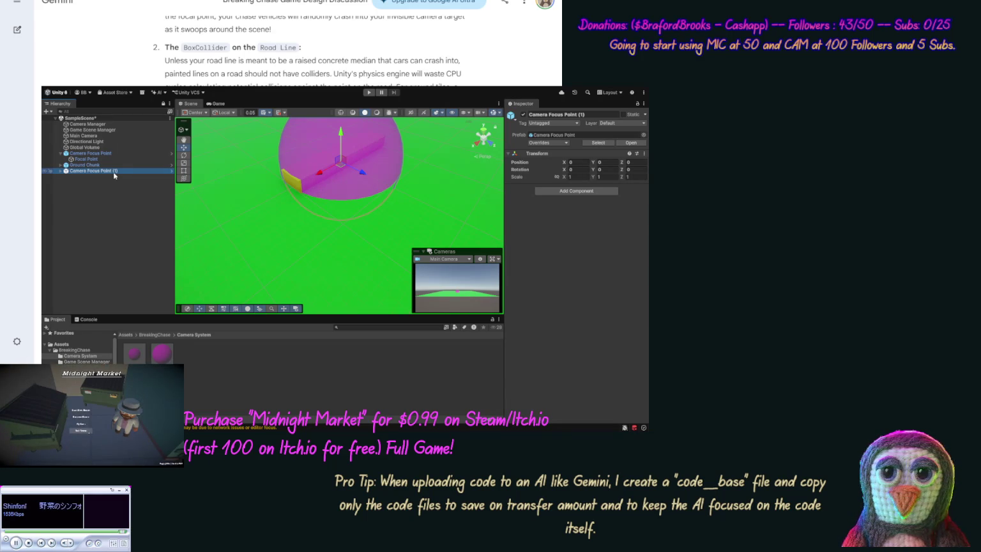
# Rename Camera Focus Point (1) to Camera Main Point and inspect its Focal Point child
pyautogui.click(113, 172)
pyautogui.doubleClick(95, 172)
pyautogui.write('Main')
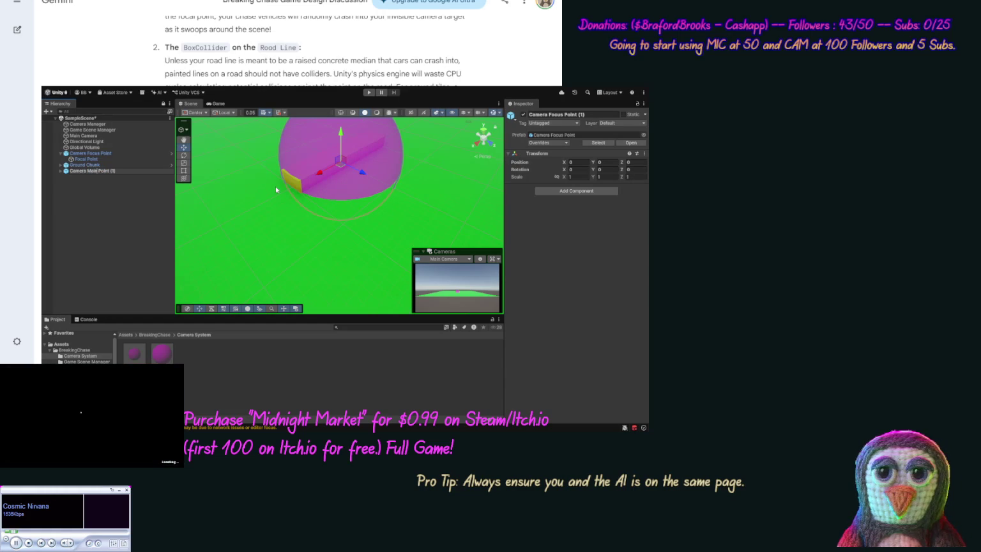
pyautogui.press('BackSpace')
pyautogui.press('BackSpace')
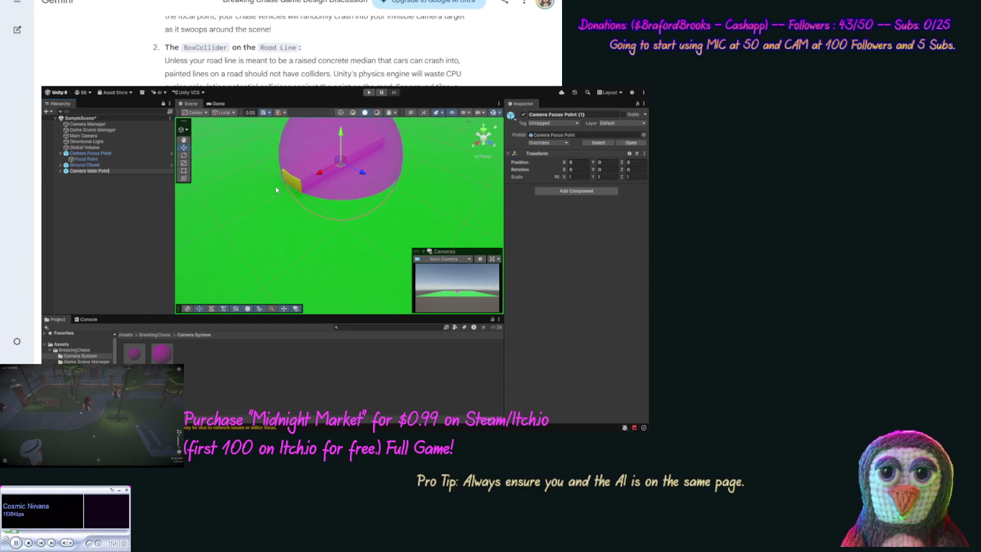
pyautogui.press('Return')
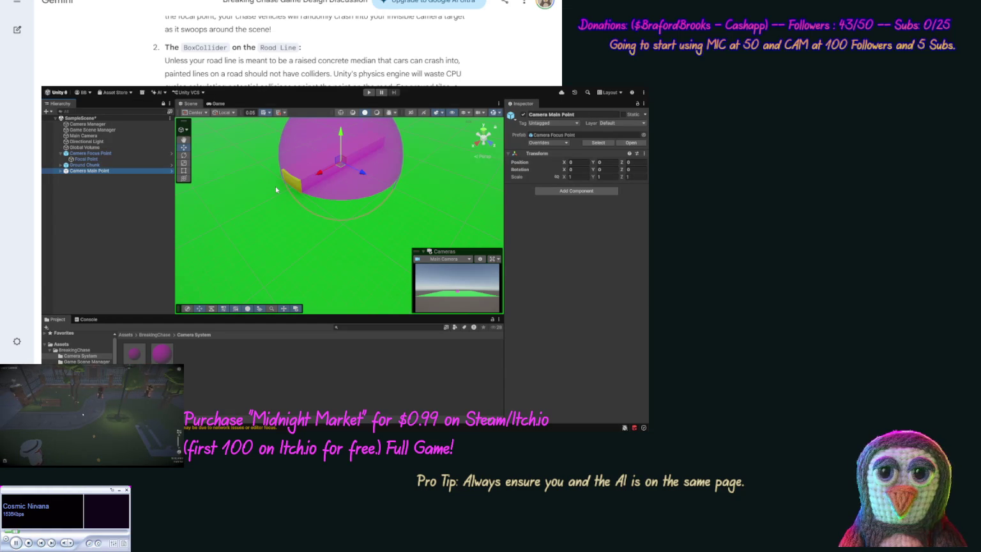
pyautogui.click(60, 171)
pyautogui.click(73, 177)
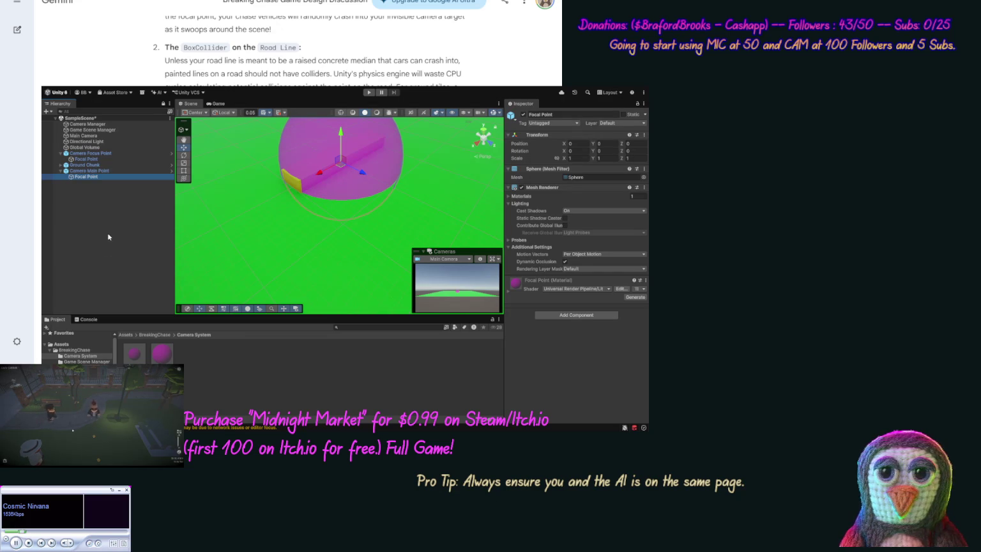
# Set Camera Main Point's Position Y to 10, save, and place it above Camera Focus Point
pyautogui.click(99, 171)
pyautogui.click(605, 161)
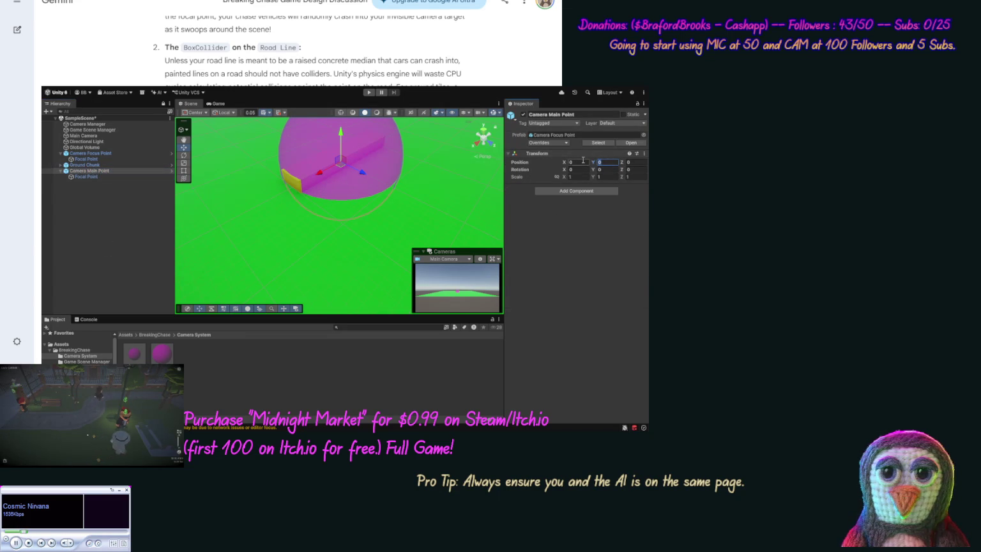
pyautogui.write('10')
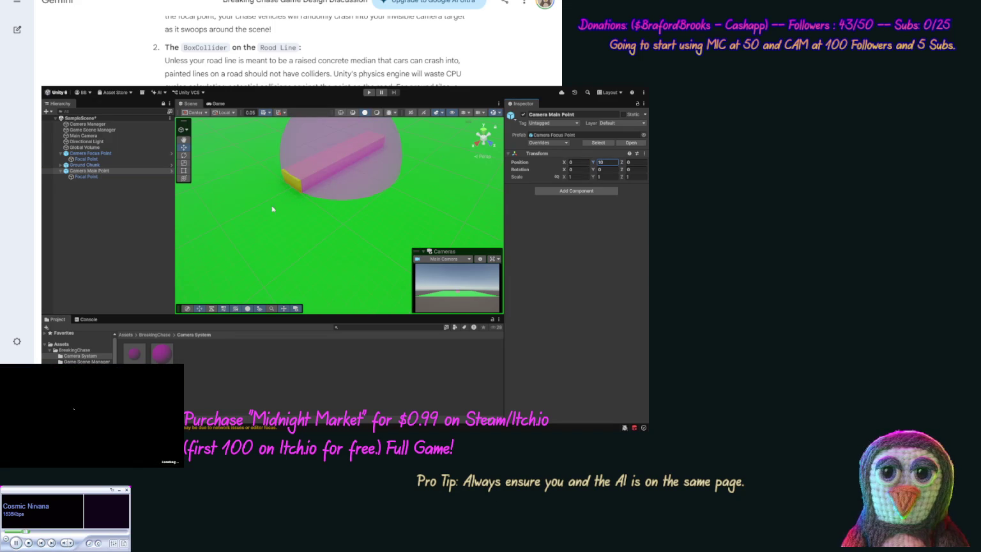
pyautogui.click(133, 213)
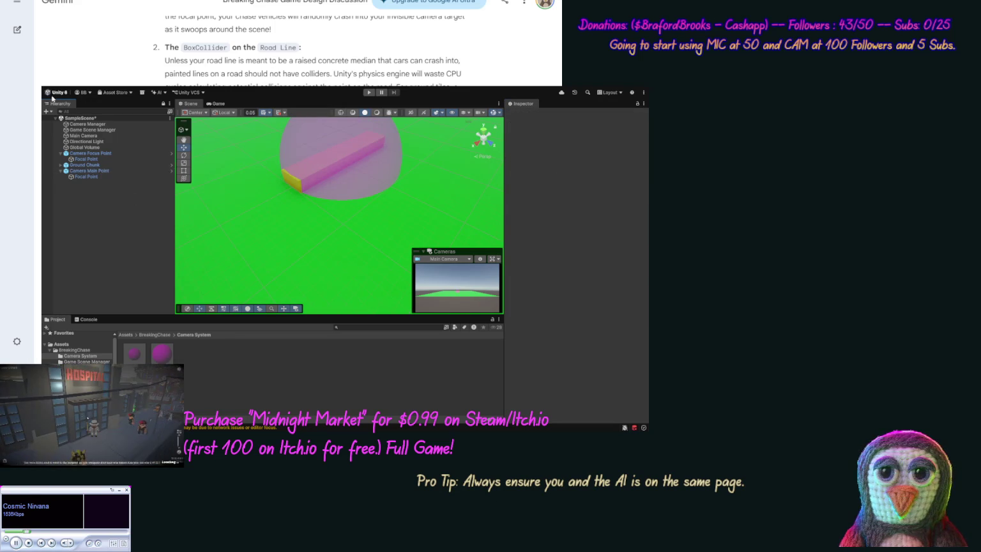
pyautogui.hotkey('ctrl', 's')
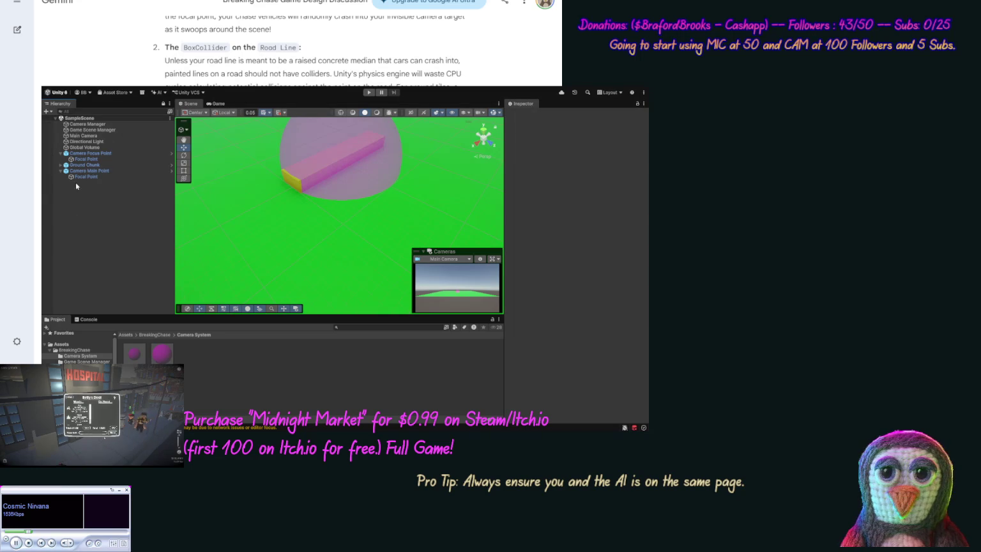
pyautogui.click(61, 154)
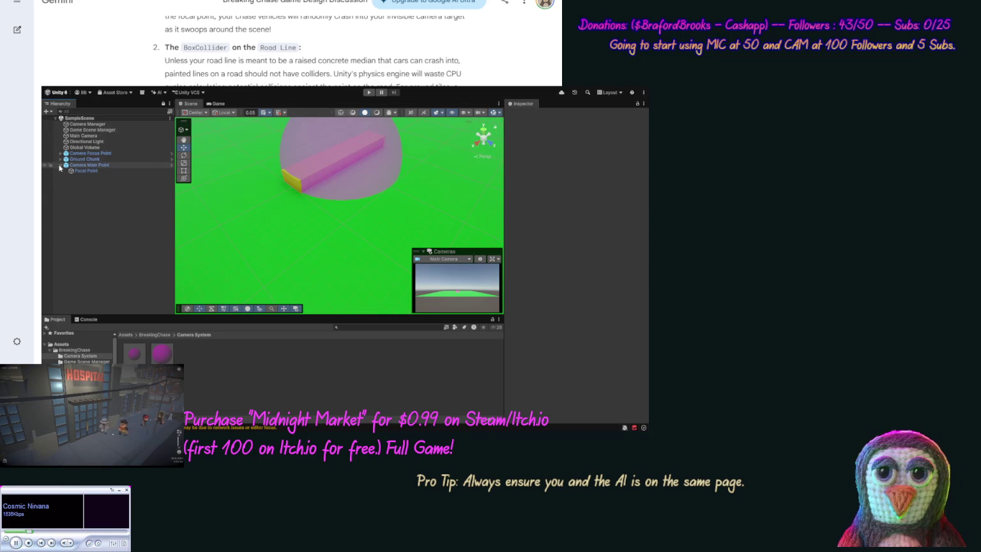
pyautogui.moveTo(68, 165); pyautogui.dragTo(78, 152)
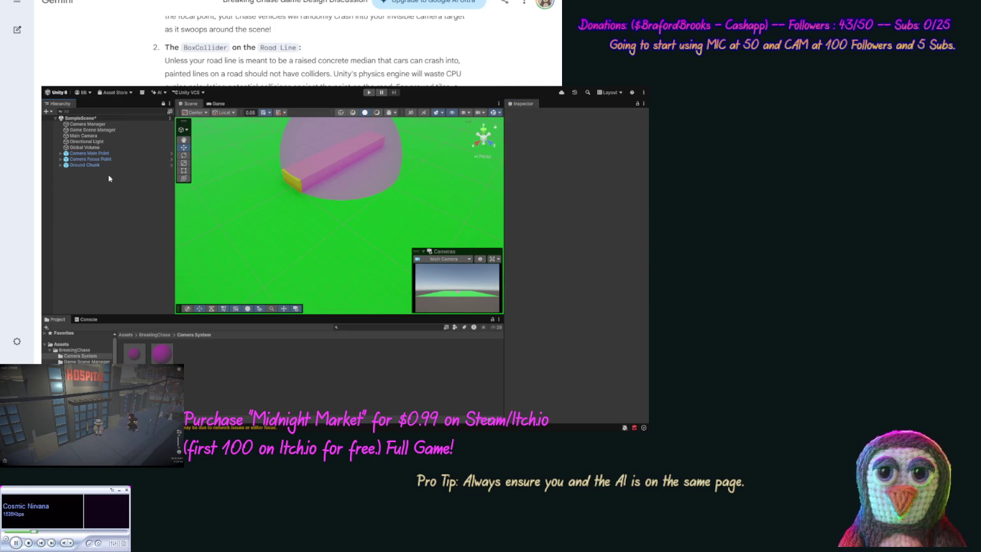
# Attach the CameraManager script from the Camera System folder to the Camera Manager object
pyautogui.click(96, 124)
pyautogui.click(119, 126)
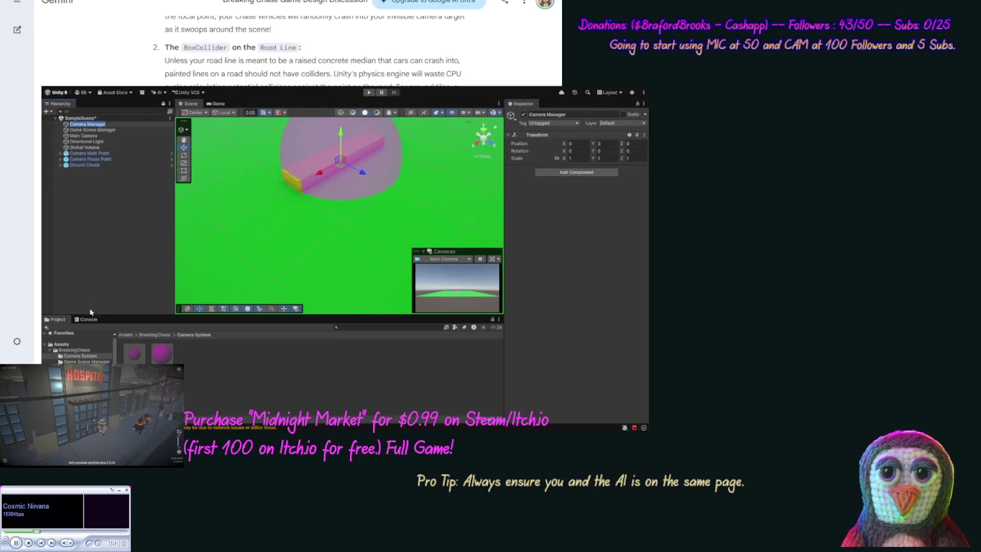
pyautogui.click(96, 358)
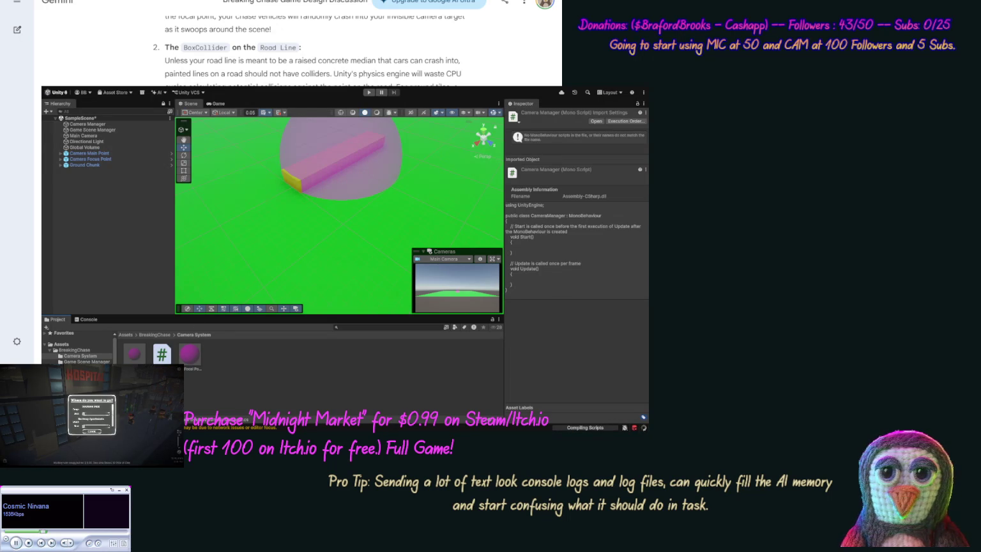
pyautogui.moveTo(161, 353)
pyautogui.mouseDown()
pyautogui.moveTo(147, 268)
pyautogui.moveTo(88, 128)
pyautogui.mouseUp()
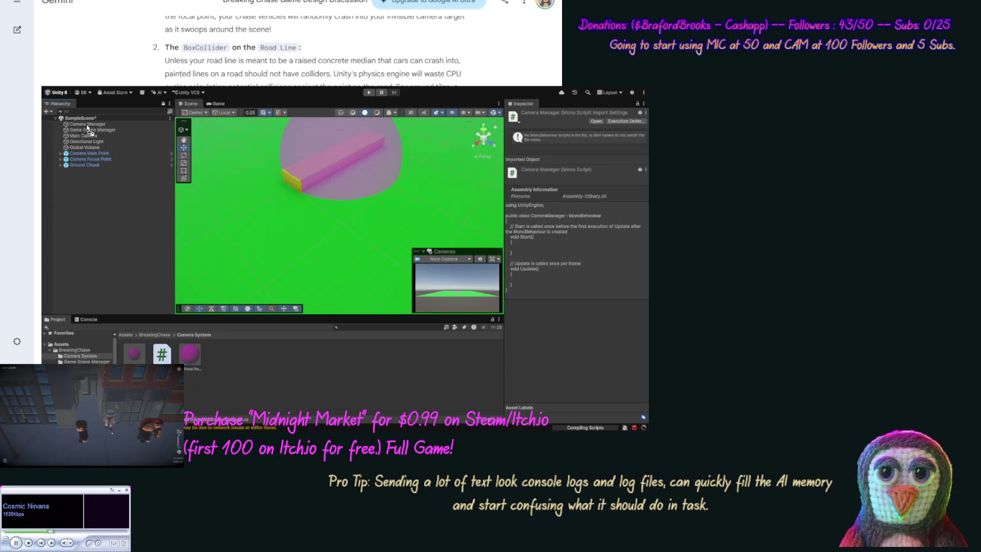
pyautogui.click(87, 125)
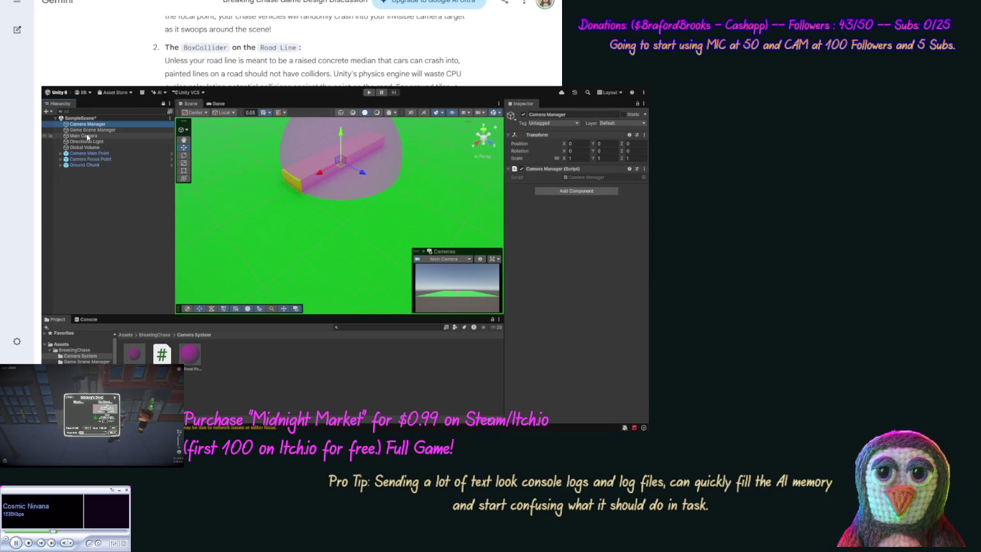
pyautogui.click(162, 353)
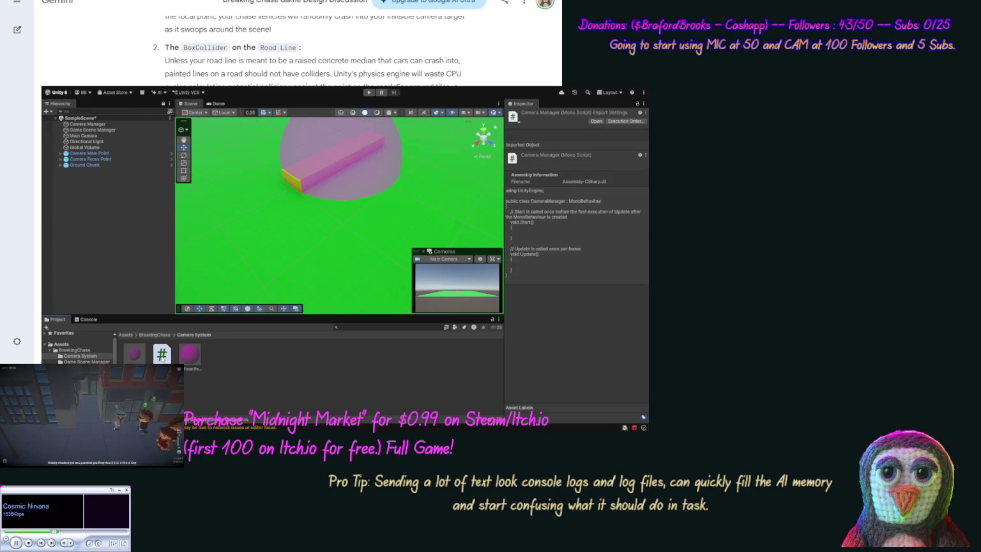
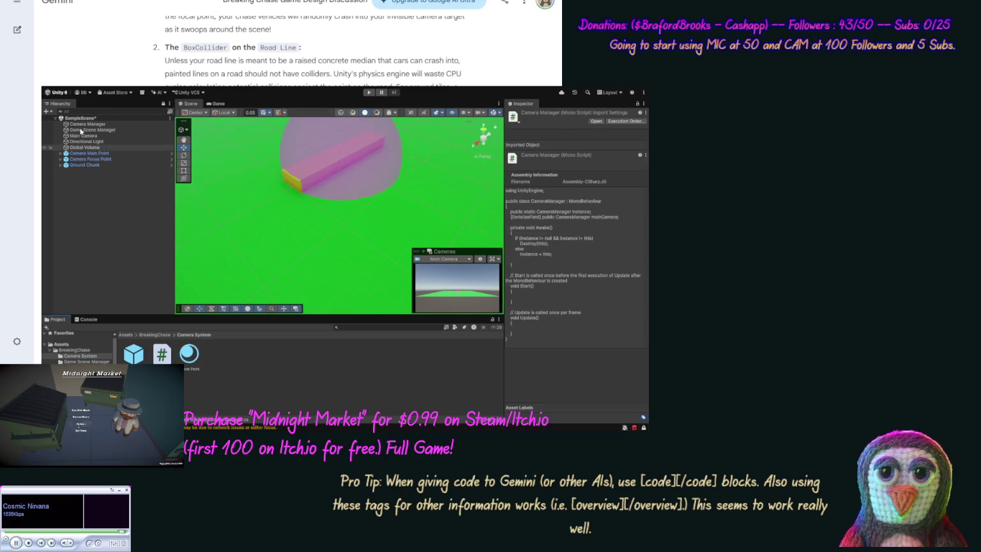
# Drag the Focal Point under Camera Main Point into the Game Scene Manager's Debug Scene Prefabs list, giving it 2 entries
pyautogui.click(82, 129)
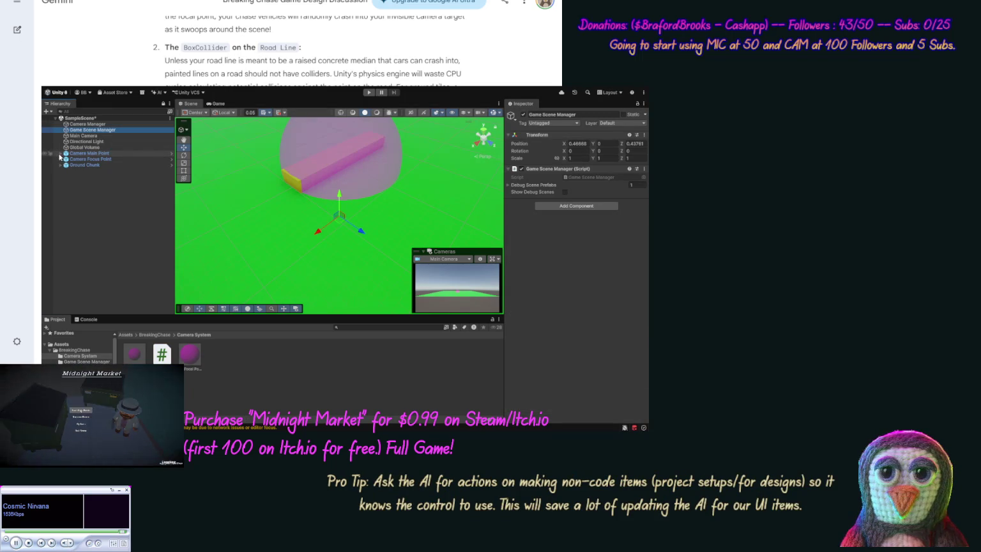
pyautogui.click(60, 154)
pyautogui.click(93, 160)
pyautogui.moveTo(94, 162)
pyautogui.mouseDown()
pyautogui.moveTo(557, 174)
pyautogui.moveTo(541, 187)
pyautogui.mouseUp()
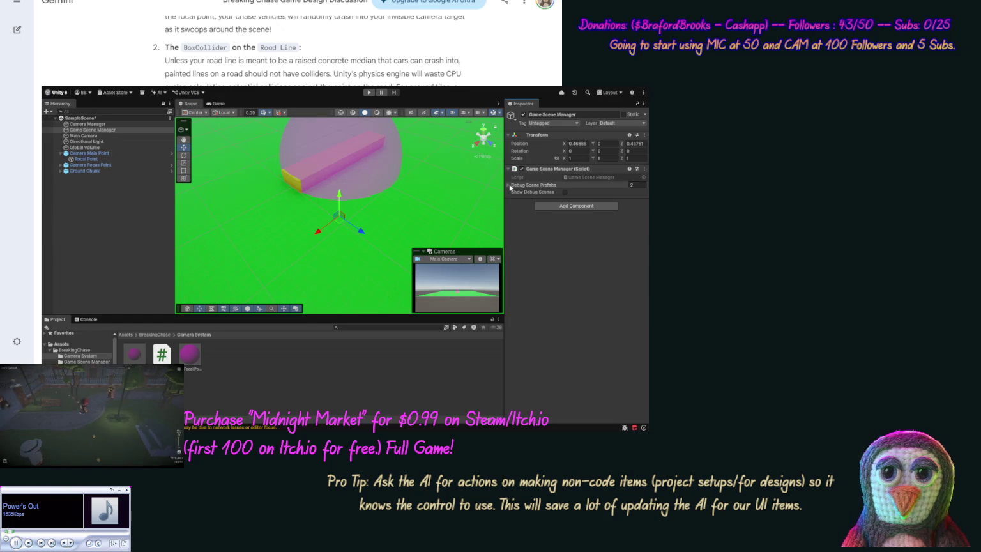
pyautogui.click(509, 186)
pyautogui.click(509, 185)
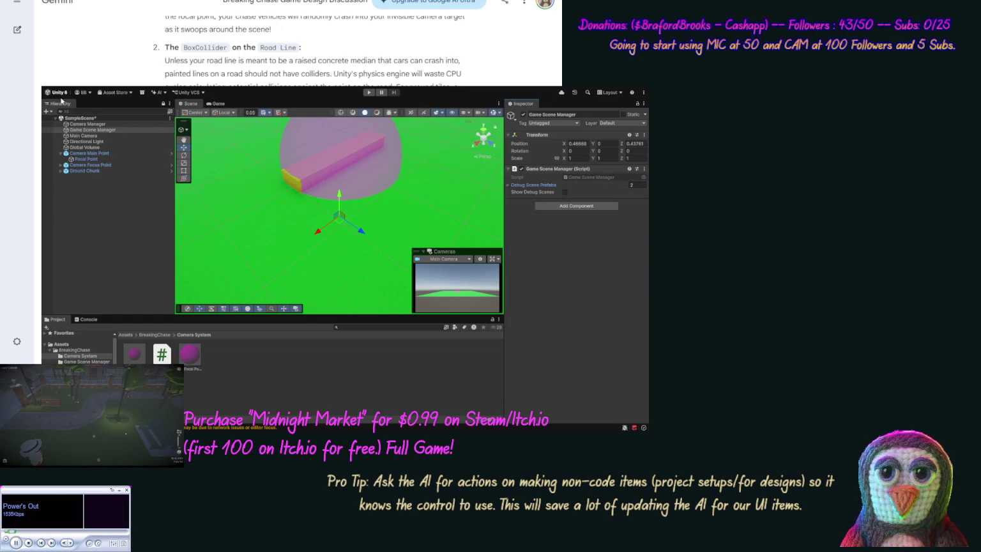
# Assign the scene's Main Camera to the Camera Manager script's Main Camera field
pyautogui.click(89, 124)
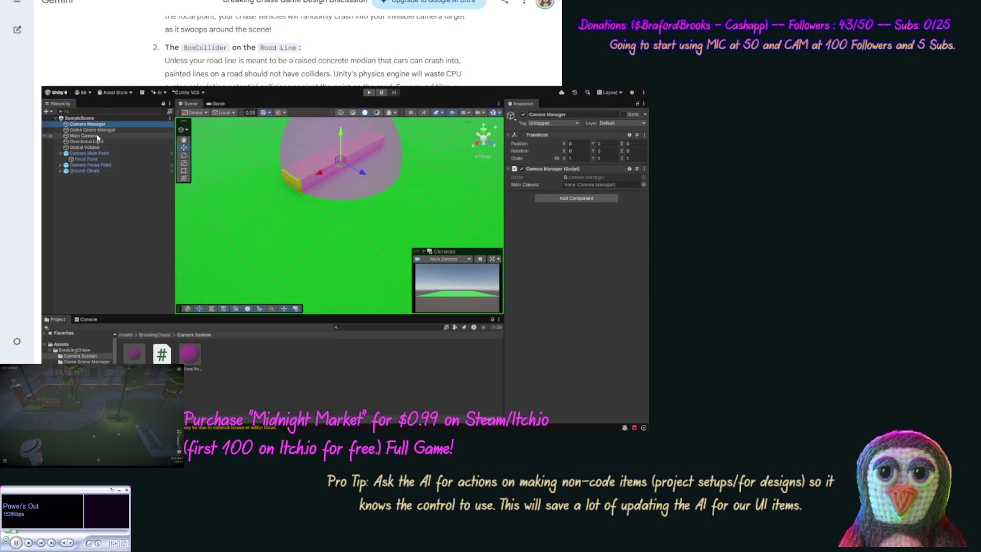
pyautogui.moveTo(97, 138)
pyautogui.mouseDown()
pyautogui.moveTo(578, 168)
pyautogui.moveTo(589, 184)
pyautogui.mouseUp()
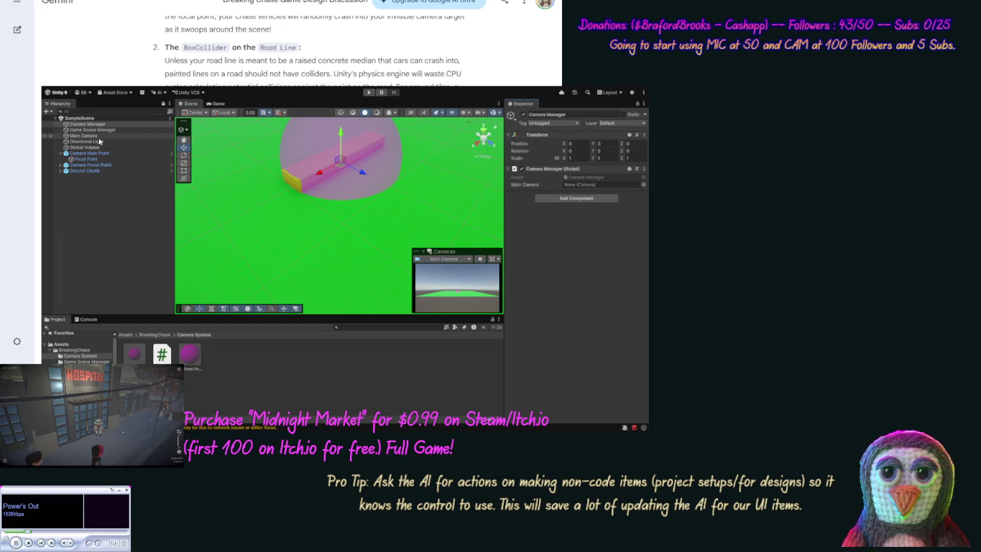
pyautogui.moveTo(93, 140)
pyautogui.mouseDown()
pyautogui.moveTo(557, 192)
pyautogui.moveTo(595, 186)
pyautogui.mouseUp()
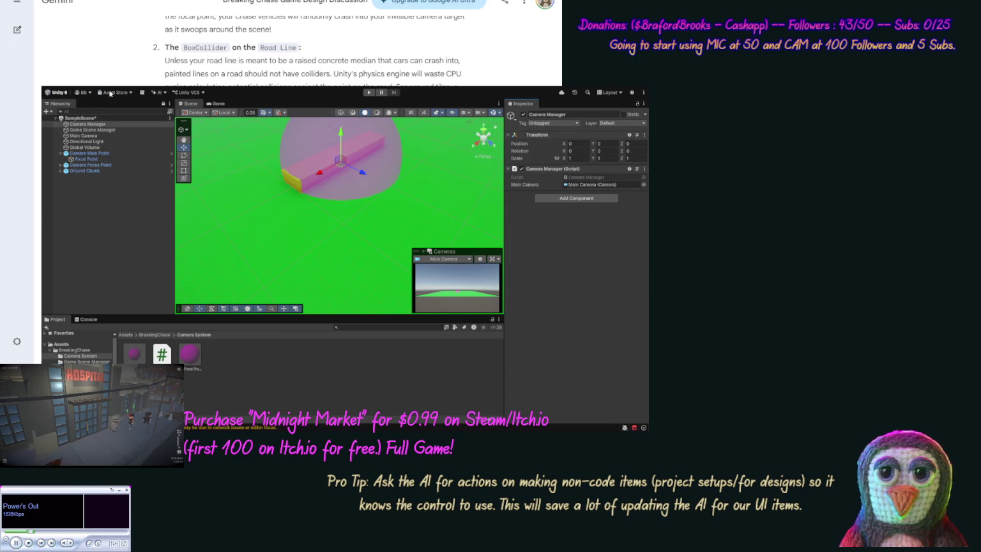
# Save SampleScene with Ctrl+S
pyautogui.hotkey('ctrl', 's')
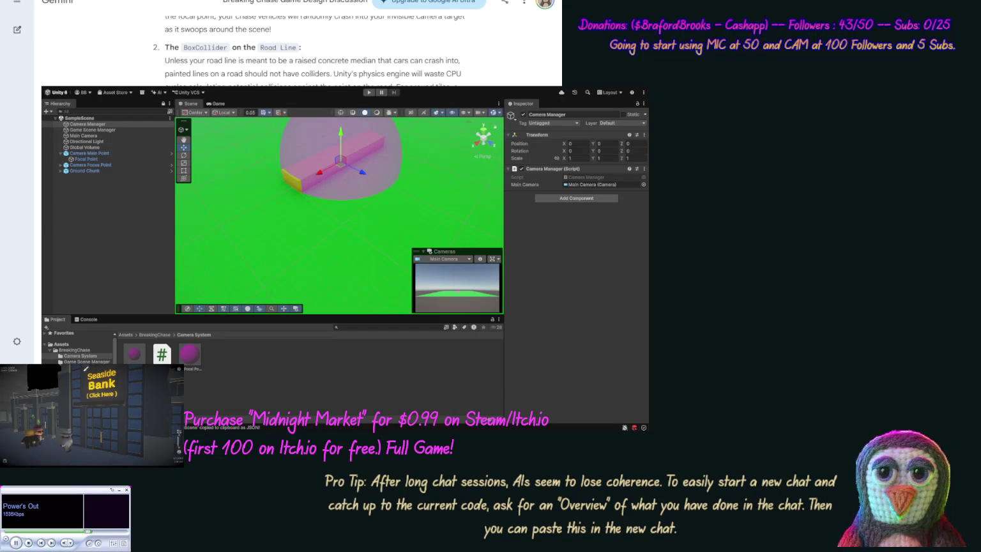
# Send the pasted SampleScene JSON, prefaced with 'Ok we have [scene]', to Gemini
pyautogui.press('Return')
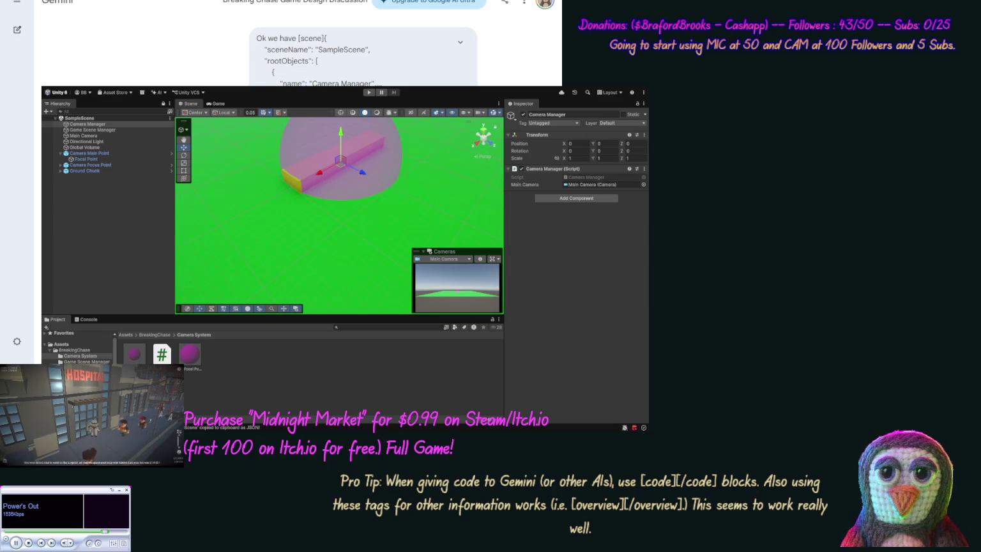
pyautogui.scroll(-5, 297, 44)
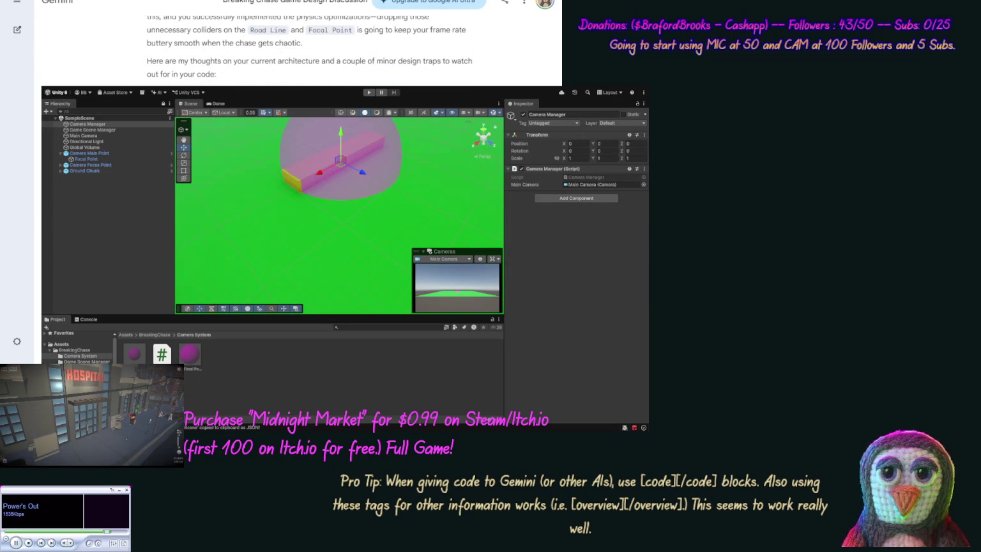
pyautogui.scroll(-5, 112, 83)
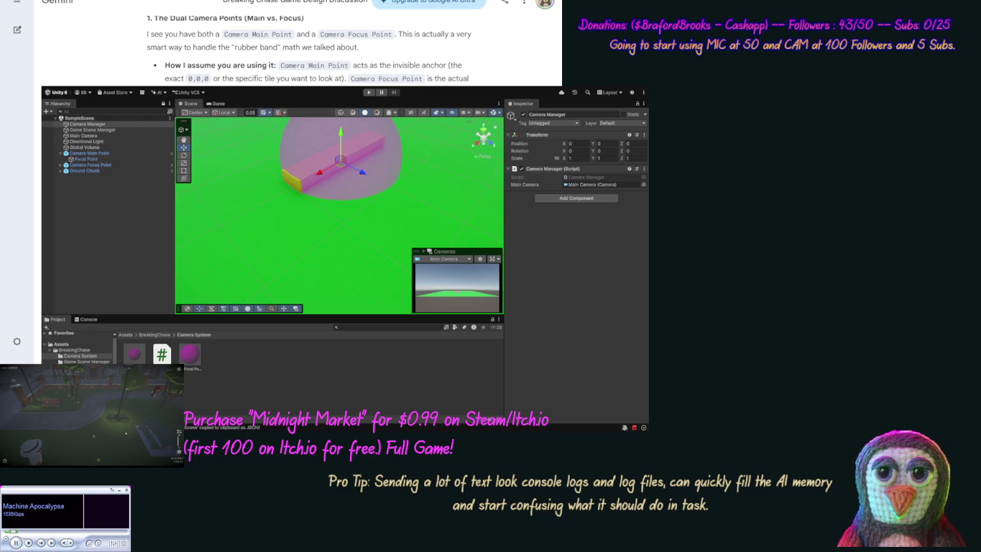
pyautogui.scroll(-4, 307, 51)
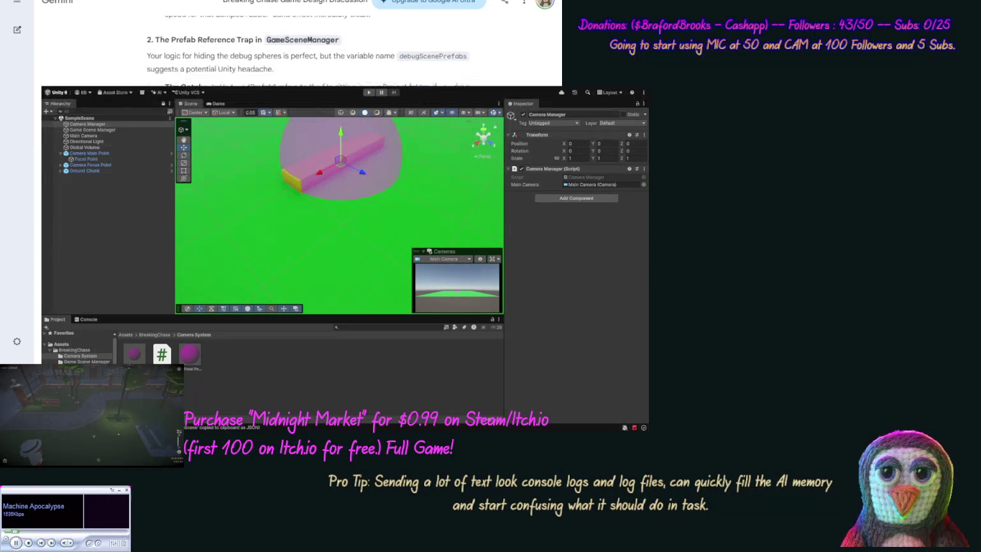
pyautogui.scroll(1, 307, 51)
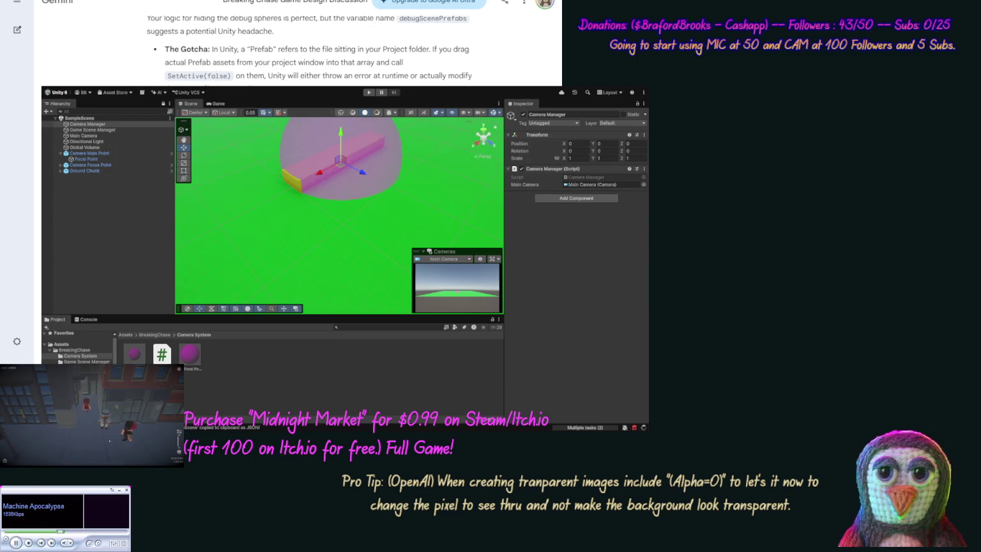
pyautogui.scroll(-5, 298, 45)
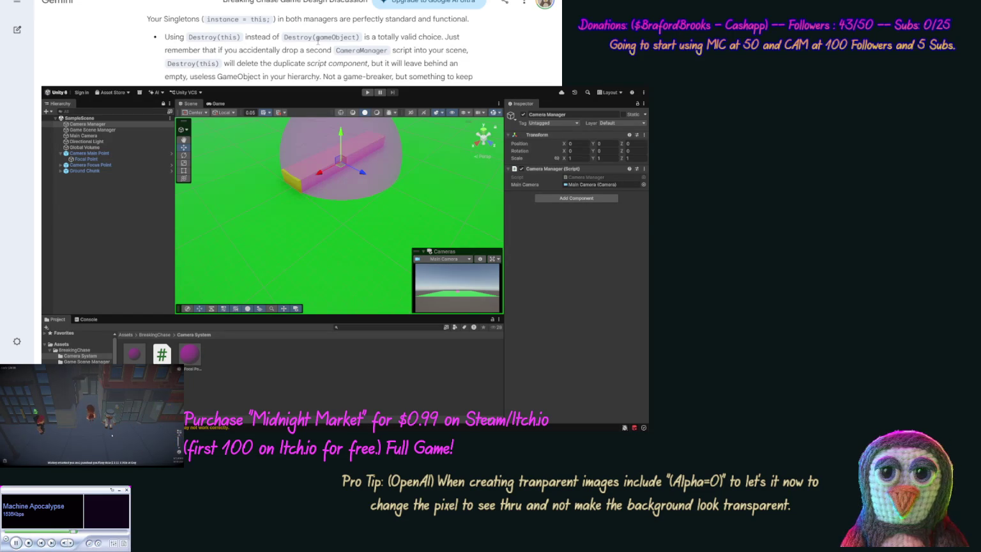
pyautogui.doubleClick(329, 39)
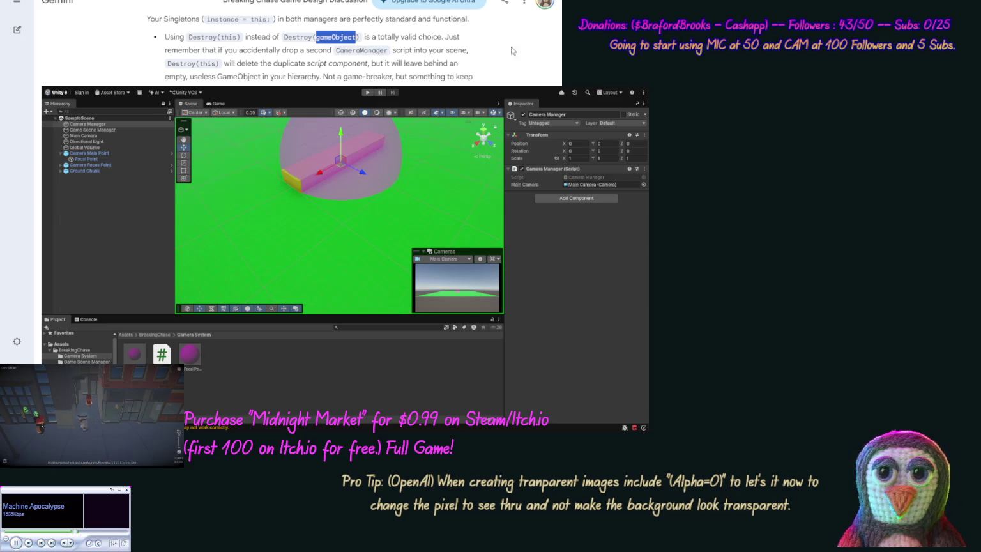
pyautogui.click(328, 39)
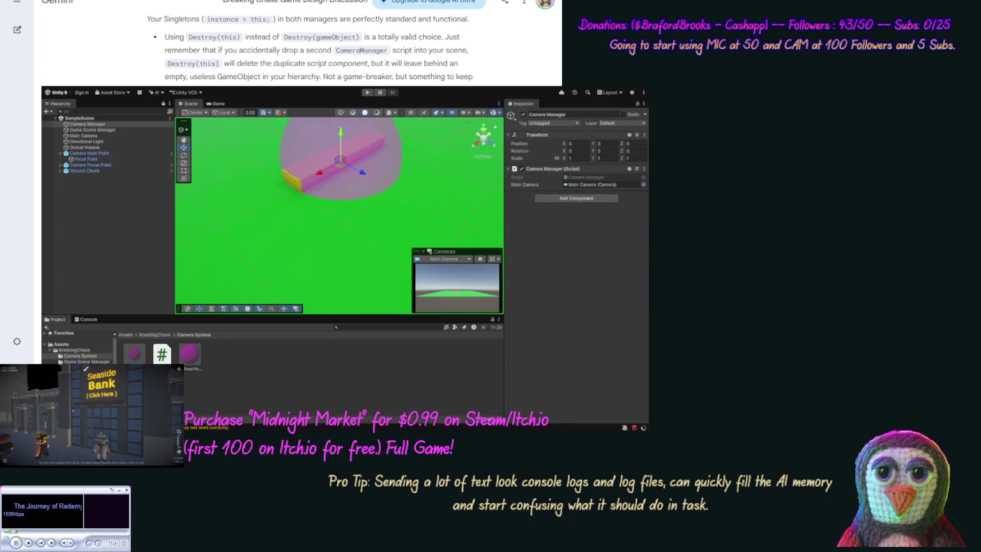
pyautogui.scroll(-5, 318, 45)
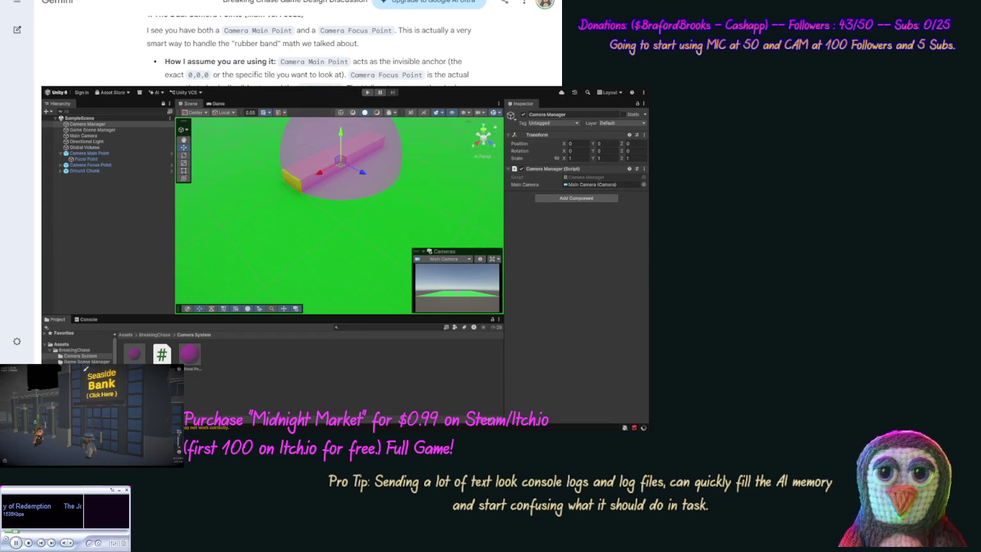
pyautogui.scroll(2, 300, 45)
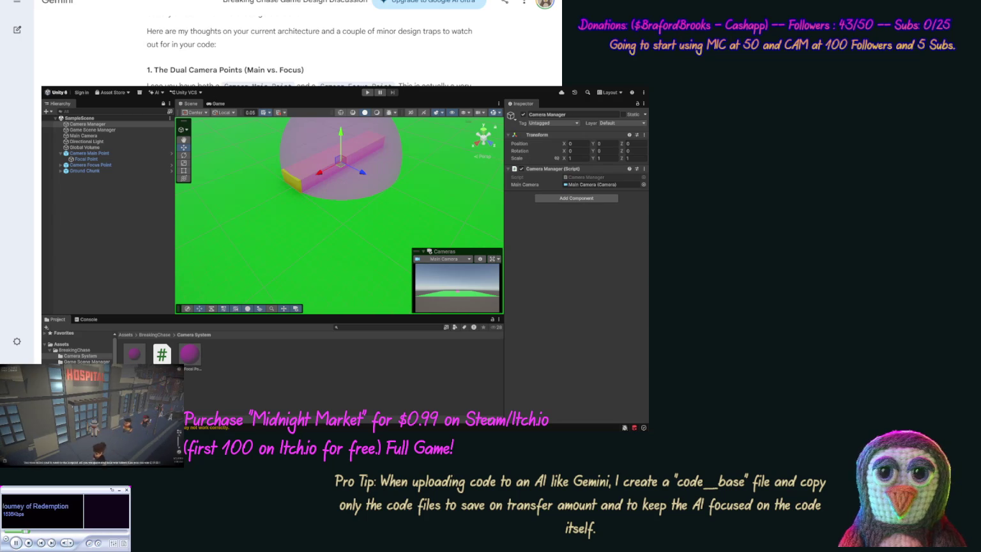
pyautogui.scroll(3, 300, 45)
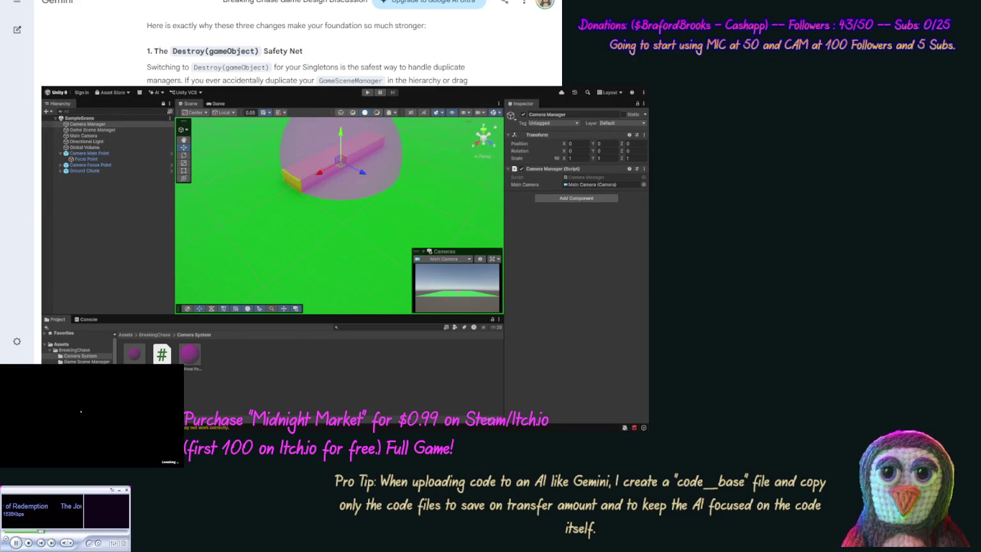
pyautogui.scroll(-5, 307, 51)
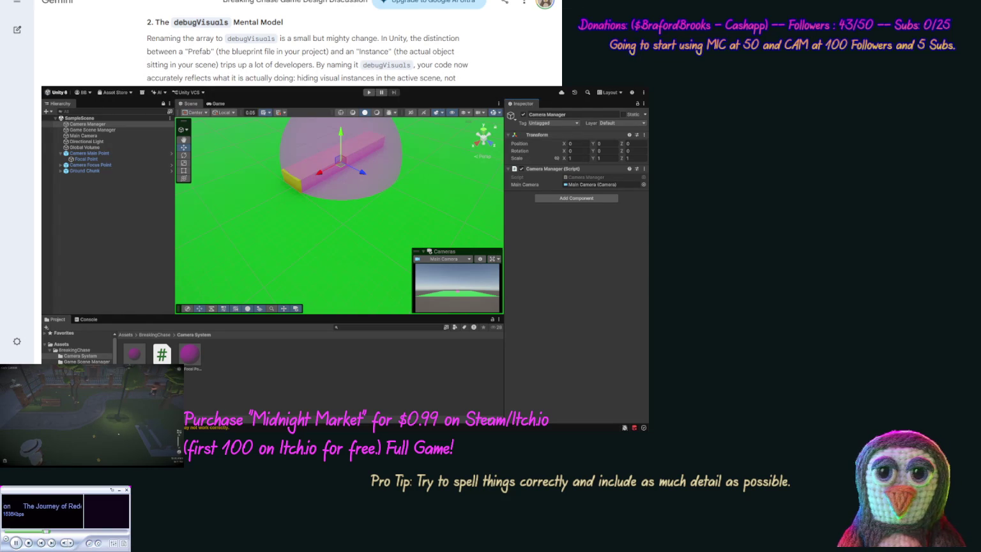
# Add both Focal Point objects to the Game Scene Manager's Debug Visuals list, making 2 entries
pyautogui.click(74, 135)
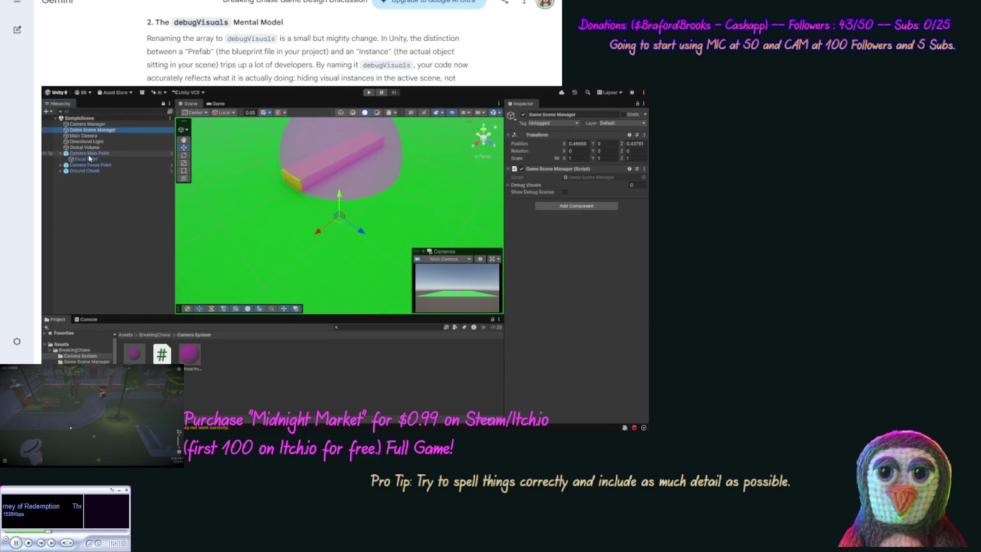
pyautogui.click(61, 165)
pyautogui.moveTo(84, 161); pyautogui.dragTo(539, 188)
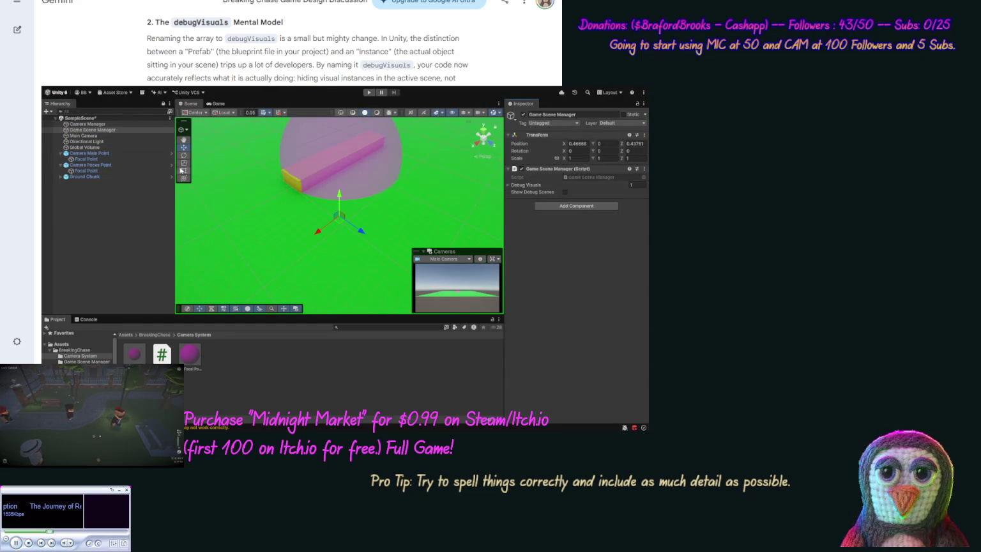
pyautogui.moveTo(466, 168); pyautogui.dragTo(538, 185)
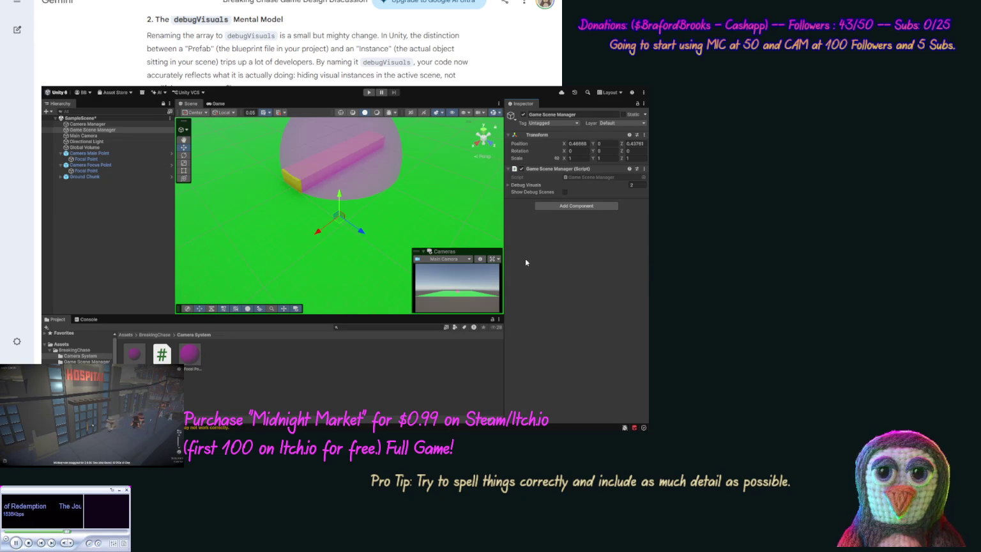
# Create an empty GameObject named World Center Point in the scene
pyautogui.click(69, 199)
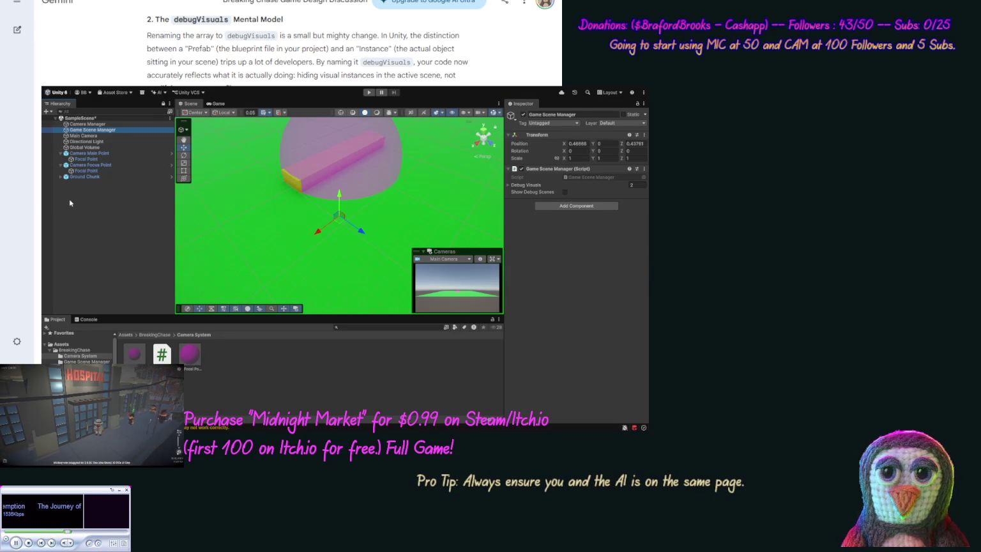
pyautogui.hotkey('ctrl', 'shift', 'n')
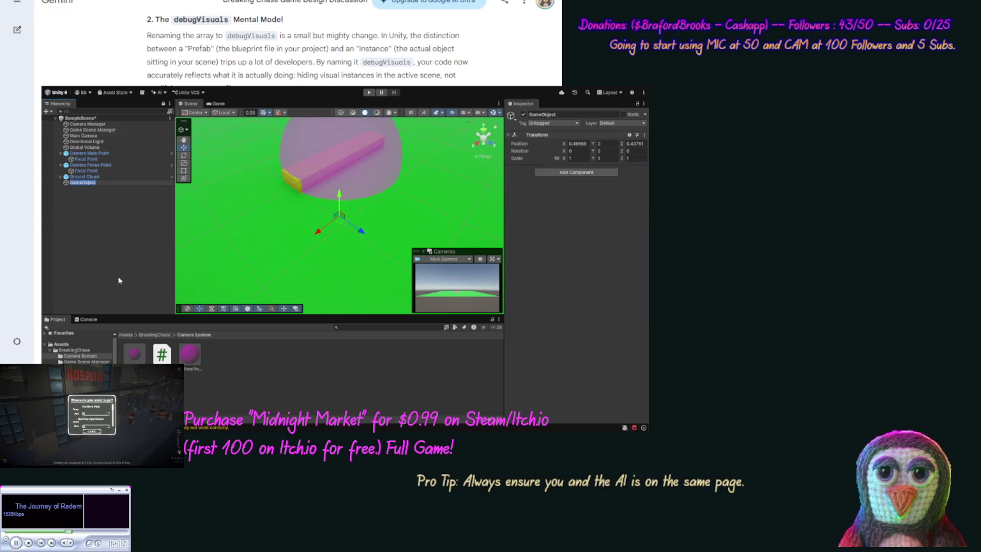
pyautogui.write('World')
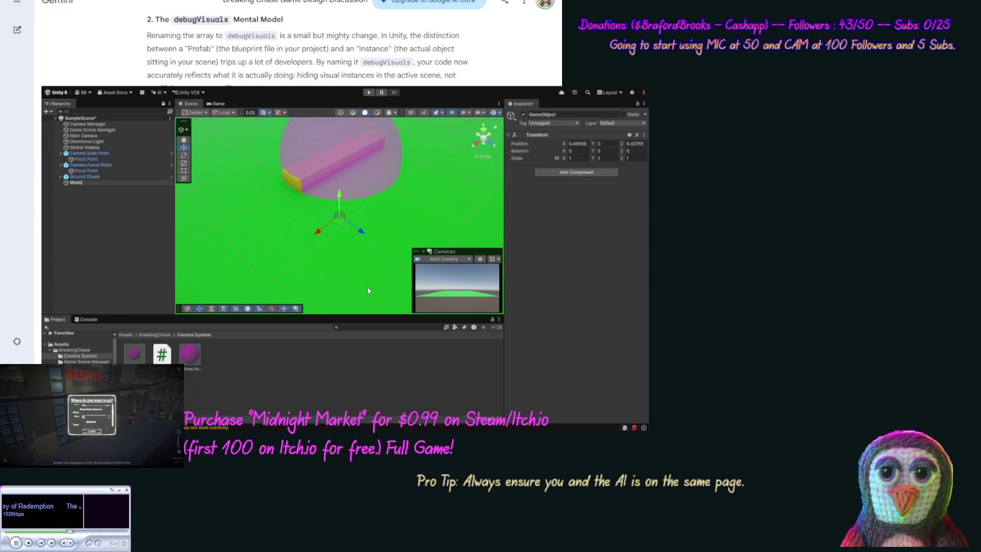
pyautogui.write(' Cen')
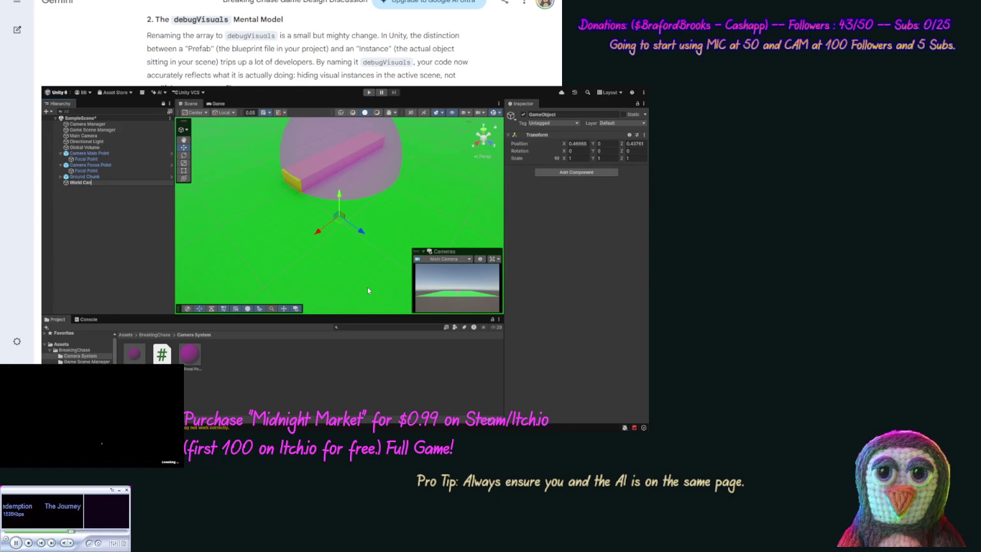
pyautogui.write('ter Point')
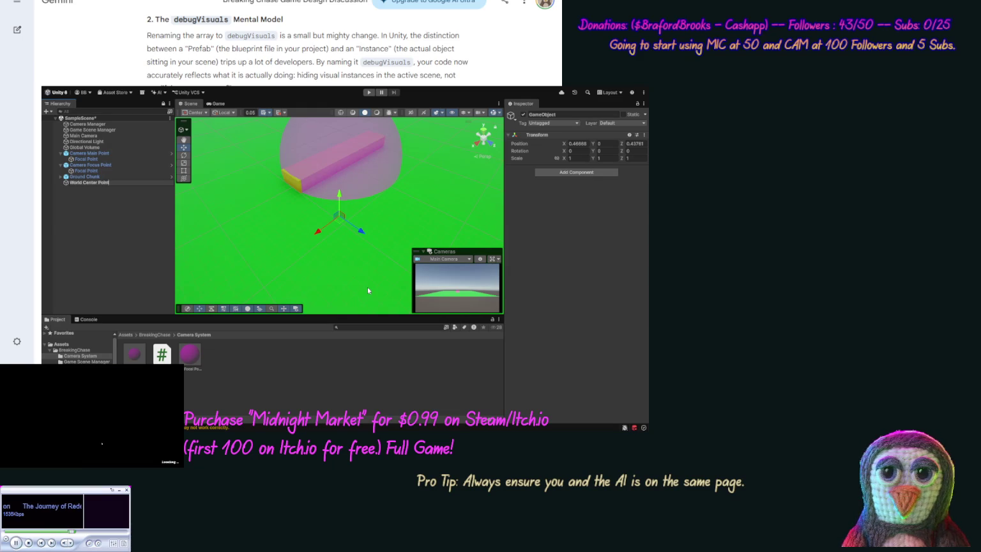
pyautogui.press('Return')
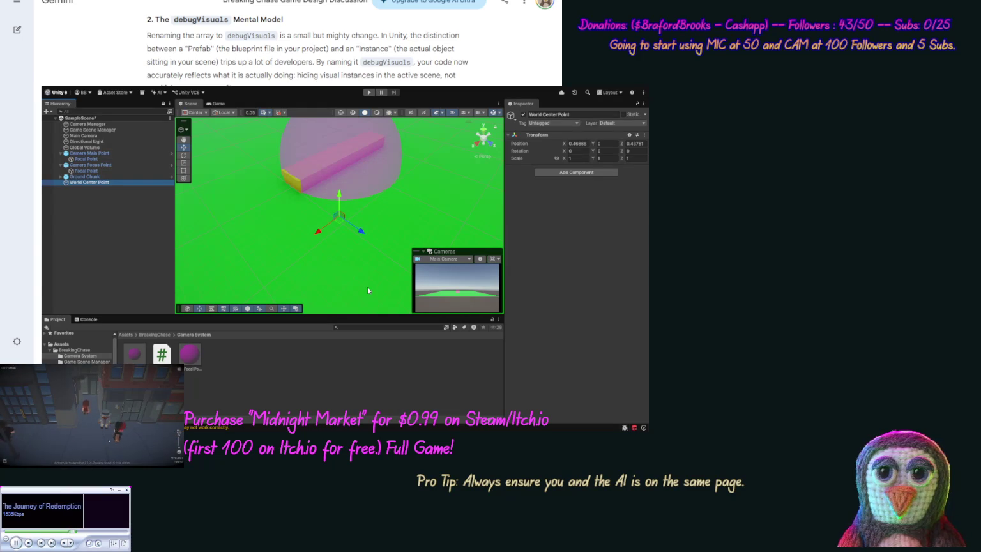
# Create a new folder inside the BreakingChase assets folder
pyautogui.click(113, 184)
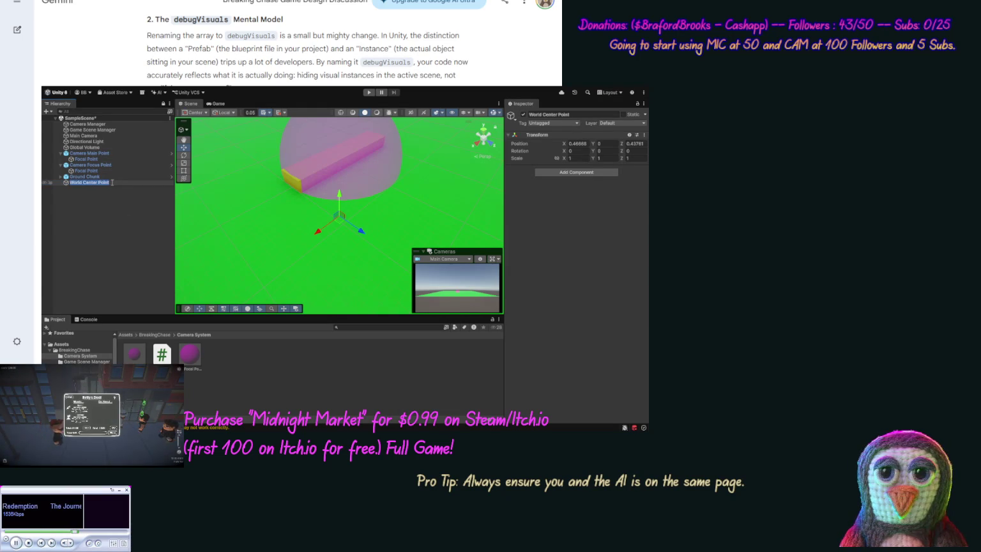
pyautogui.click(108, 194)
pyautogui.click(73, 351)
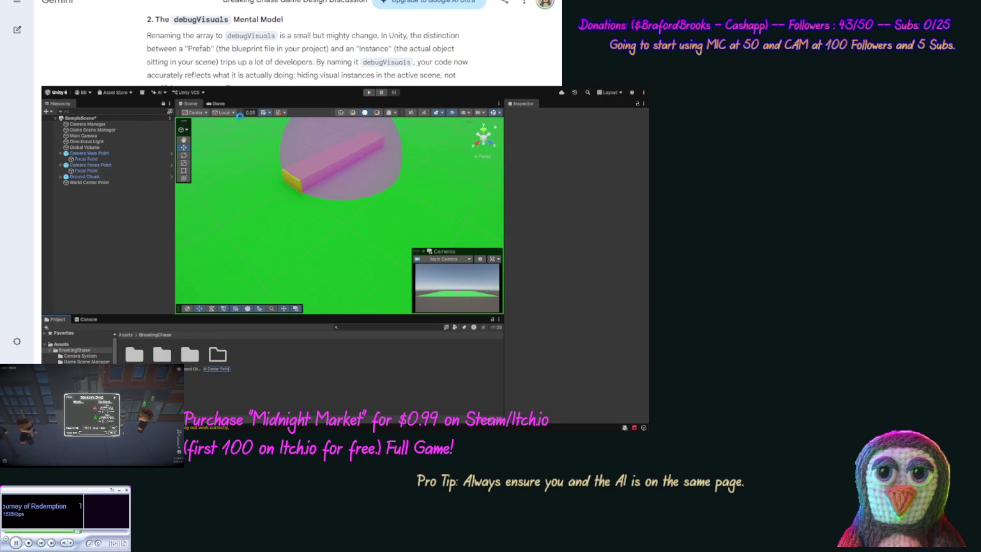
# Name the new folder World Center Point and reset World Center Point's position to the origin
pyautogui.press('Return')
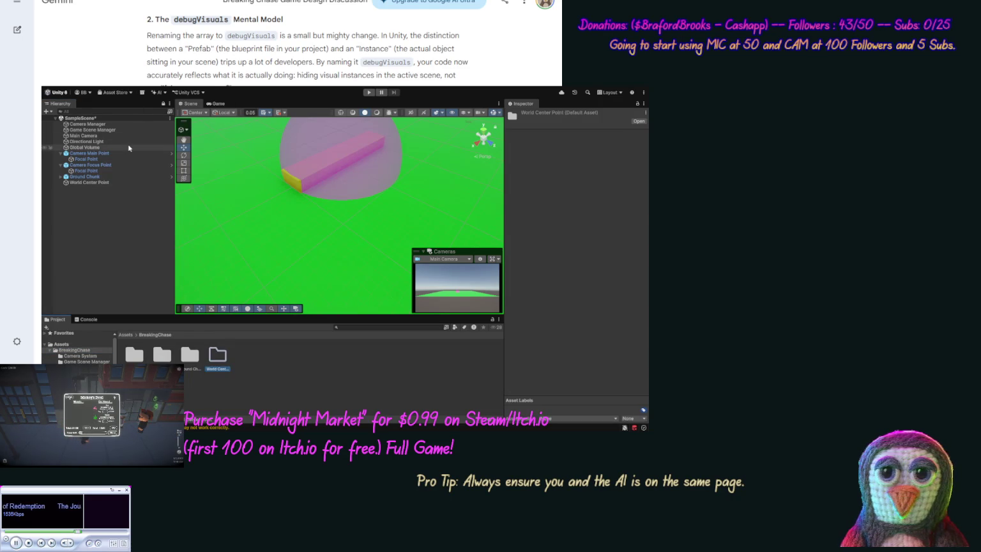
pyautogui.click(86, 171)
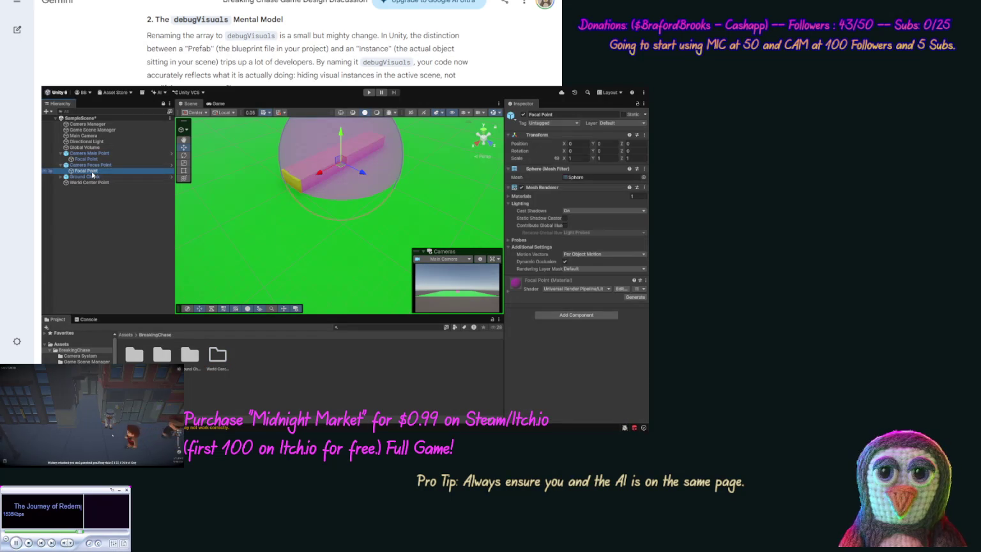
pyautogui.click(89, 183)
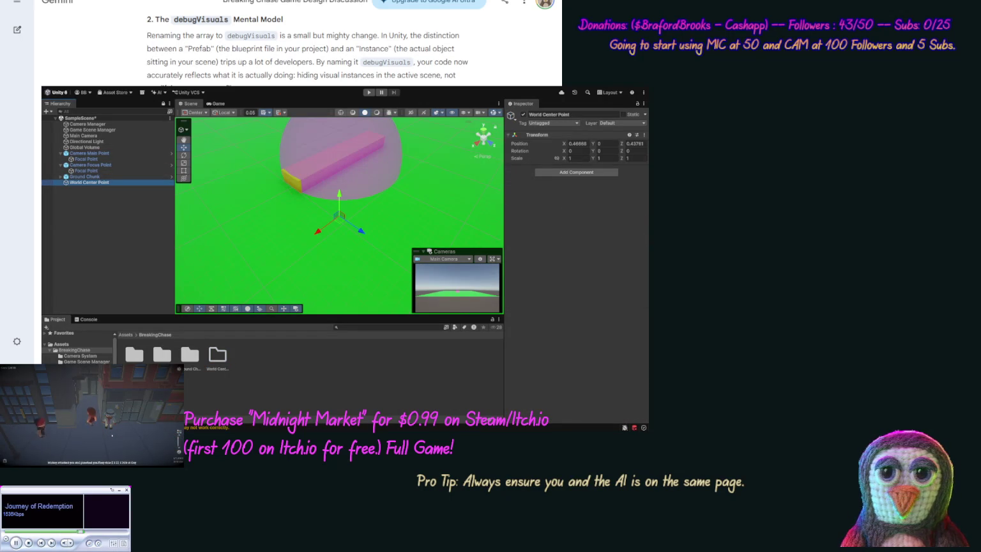
pyautogui.click(587, 142)
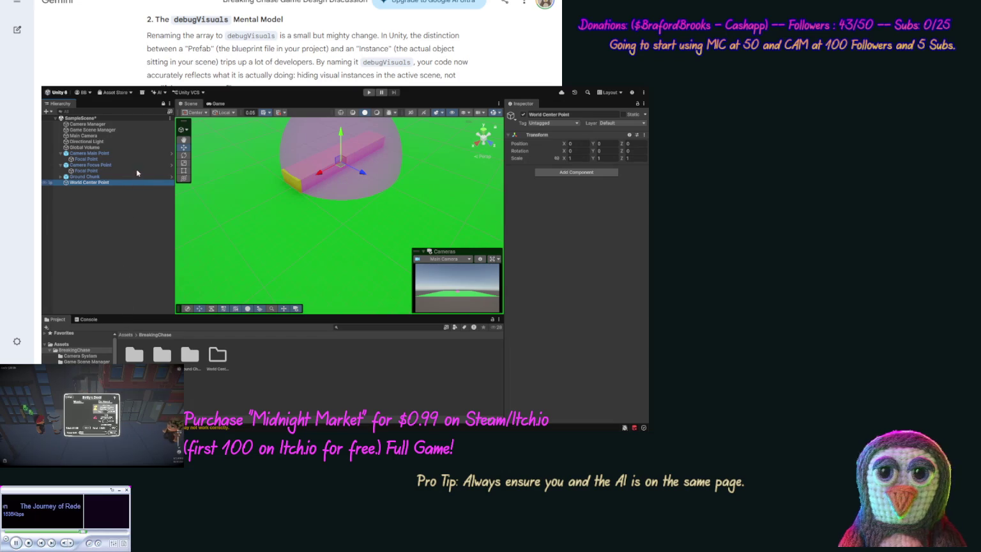
# Duplicate the Focal Point sphere and parent the copy under World Center Point
pyautogui.hotkey('ctrl', 'v')
pyautogui.moveTo(105, 193); pyautogui.dragTo(93, 181)
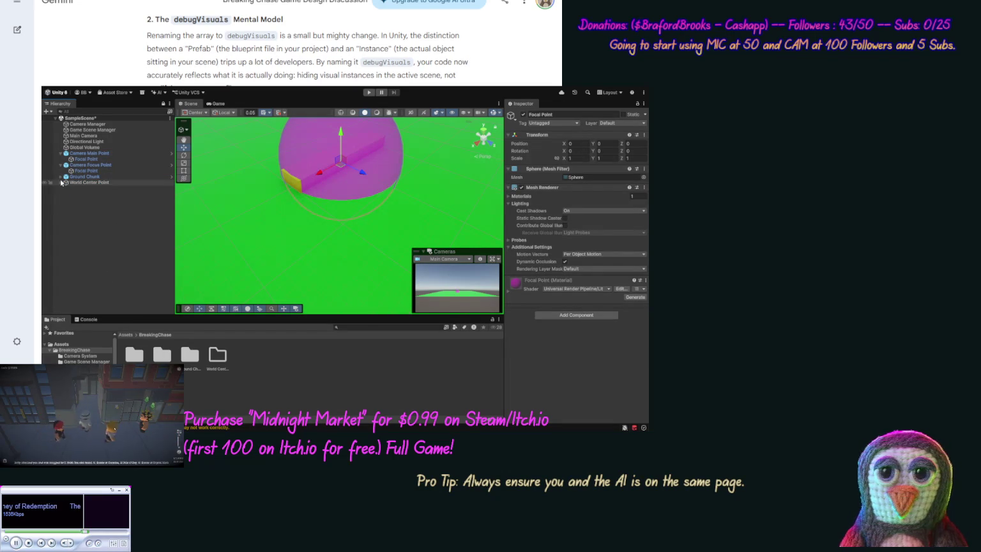
pyautogui.click(60, 183)
pyautogui.click(81, 189)
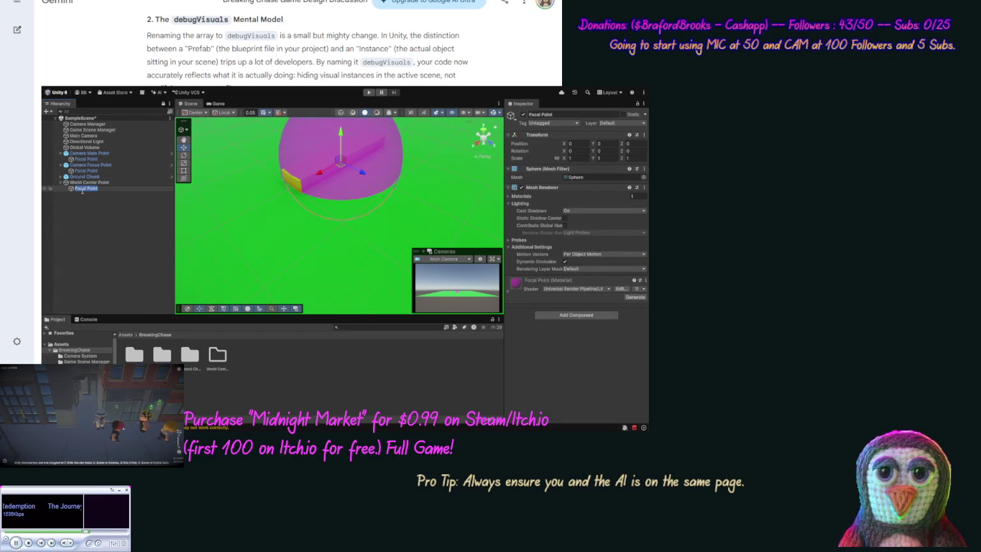
pyautogui.click(84, 196)
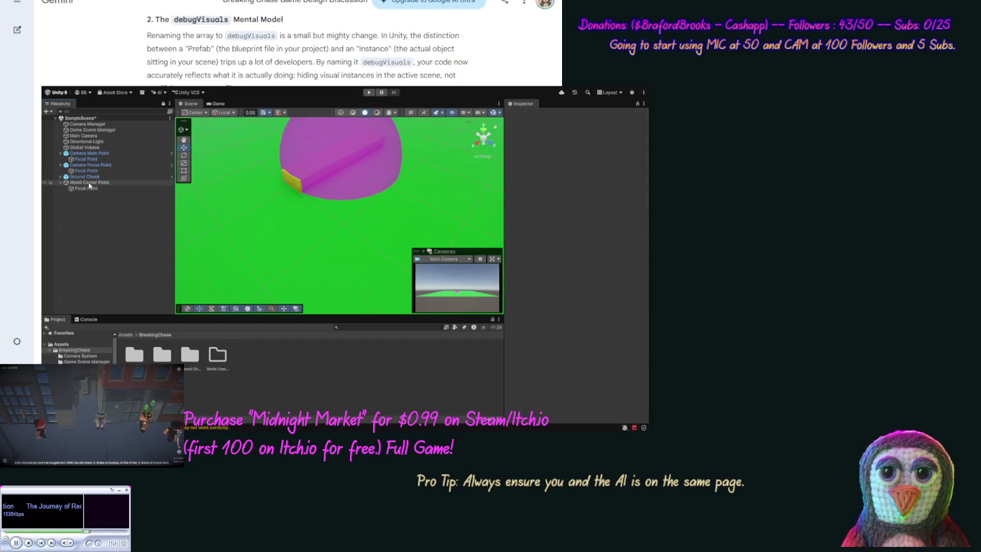
pyautogui.click(89, 183)
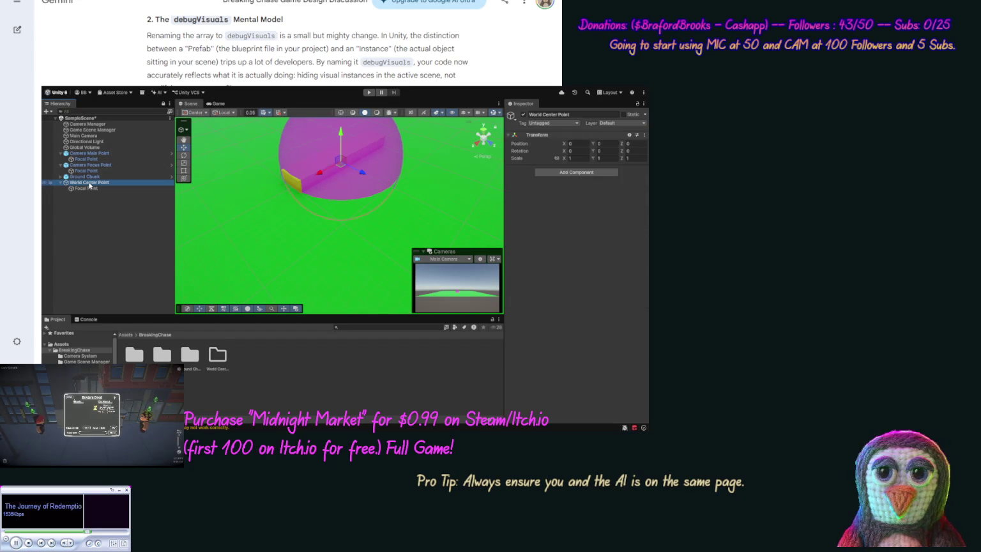
# Save World Center Point as a prefab in the World Center Point folder
pyautogui.doubleClick(218, 354)
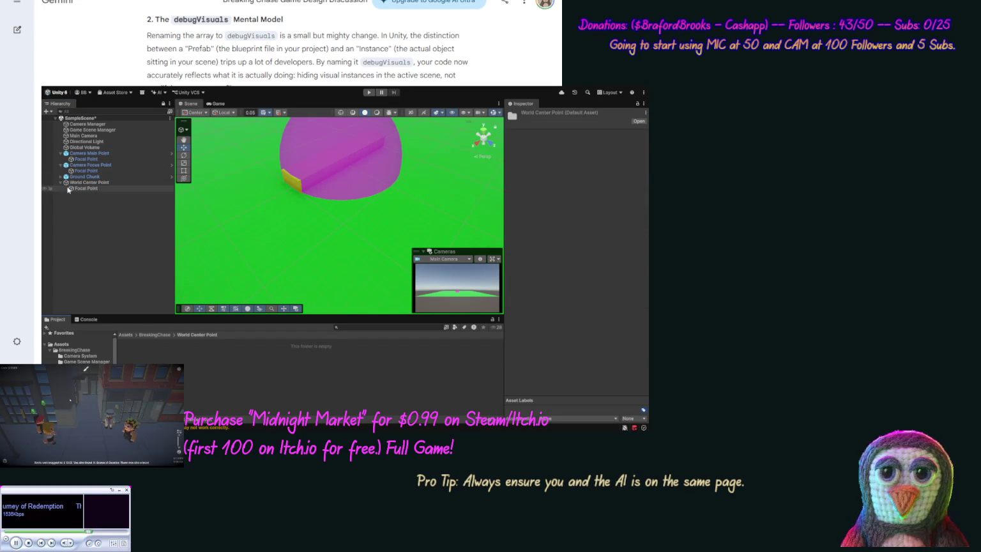
pyautogui.moveTo(84, 184)
pyautogui.mouseDown()
pyautogui.moveTo(128, 288)
pyautogui.moveTo(171, 352)
pyautogui.mouseUp()
pyautogui.click(86, 188)
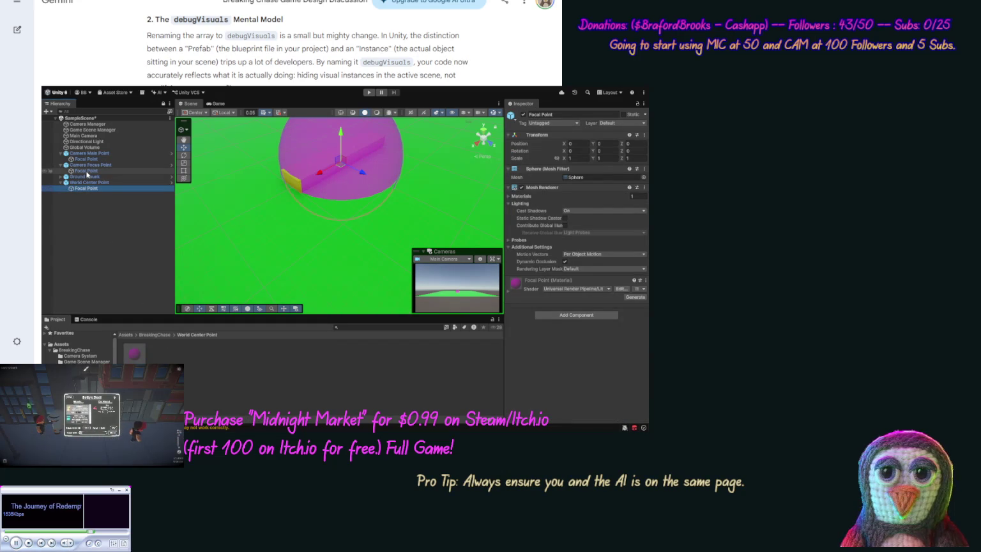
pyautogui.click(88, 160)
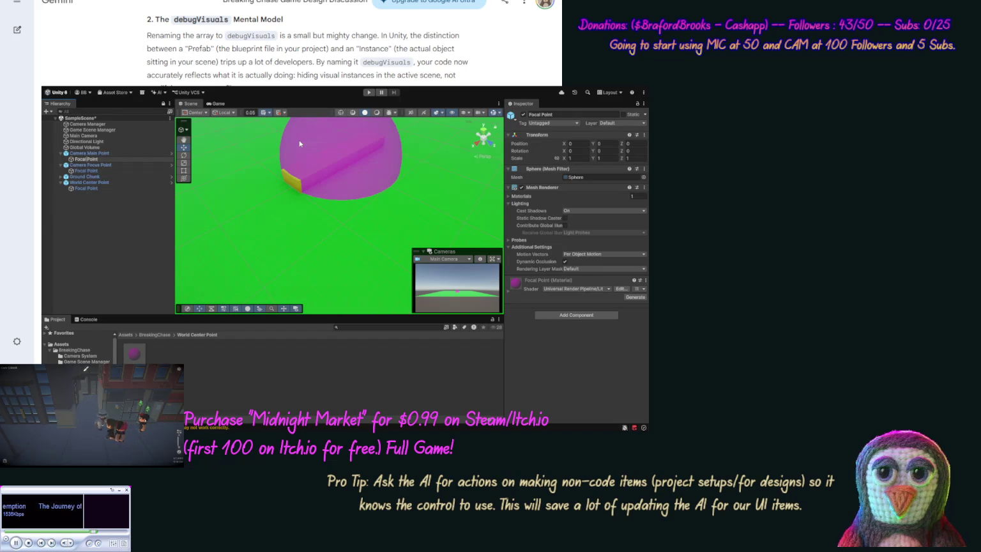
# Rename the Focal Points to Camera Point and Center Point, and open the World Center Point folder
pyautogui.write('Camera')
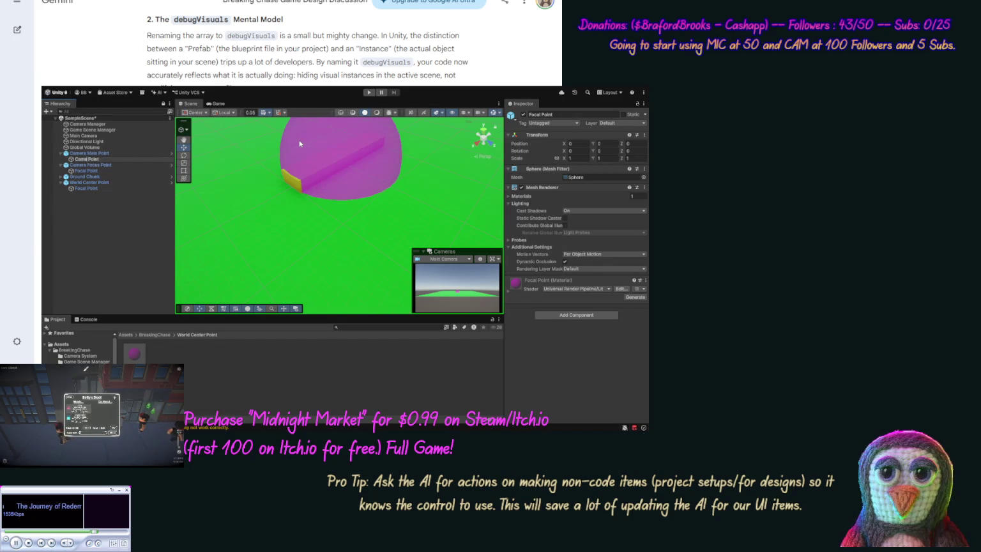
pyautogui.press('Return')
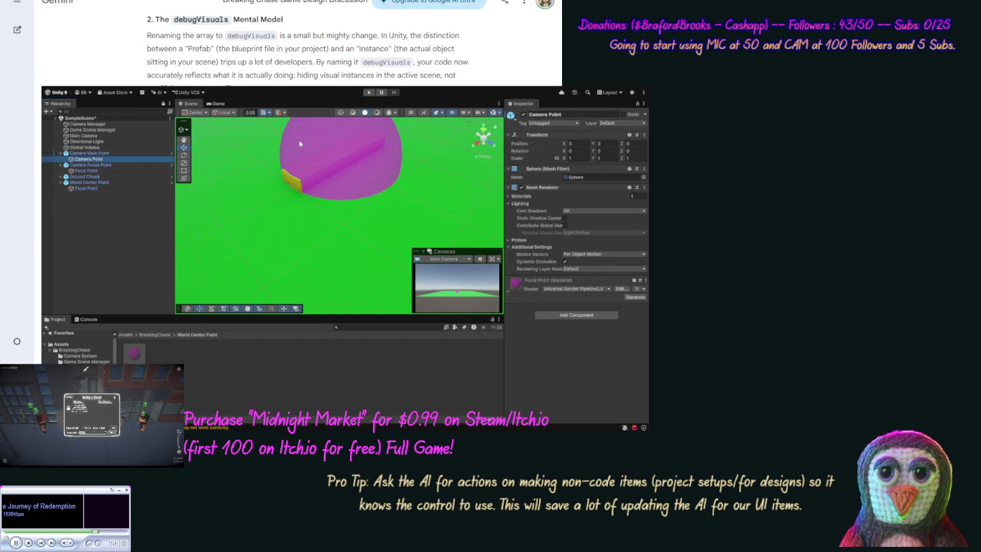
pyautogui.click(84, 188)
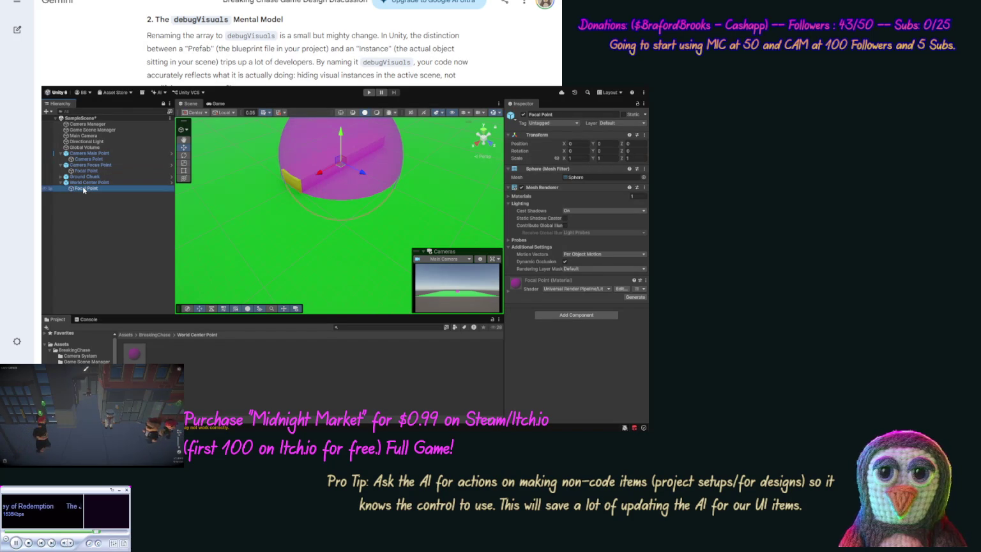
pyautogui.click(83, 188)
pyautogui.doubleClick(80, 188)
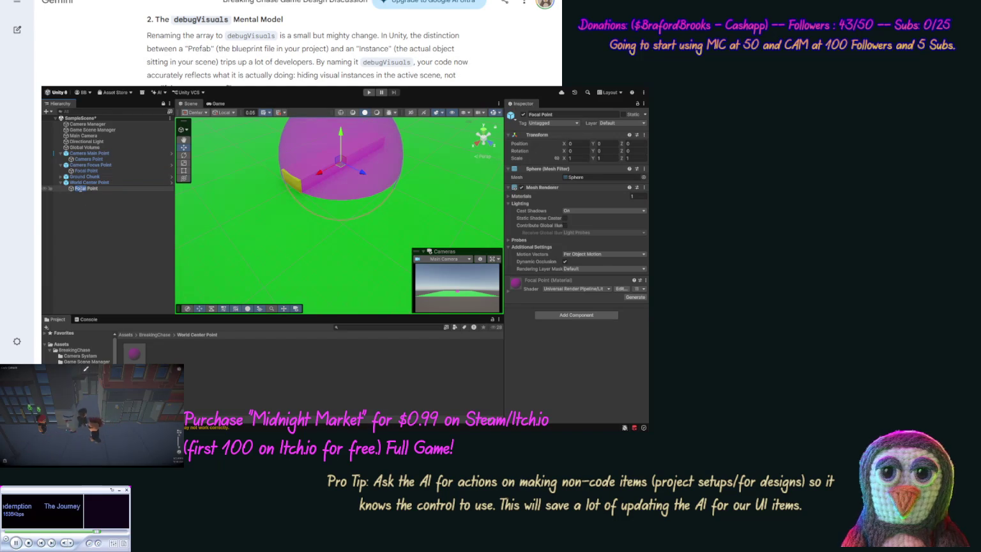
pyautogui.write('Center')
pyautogui.press('Return')
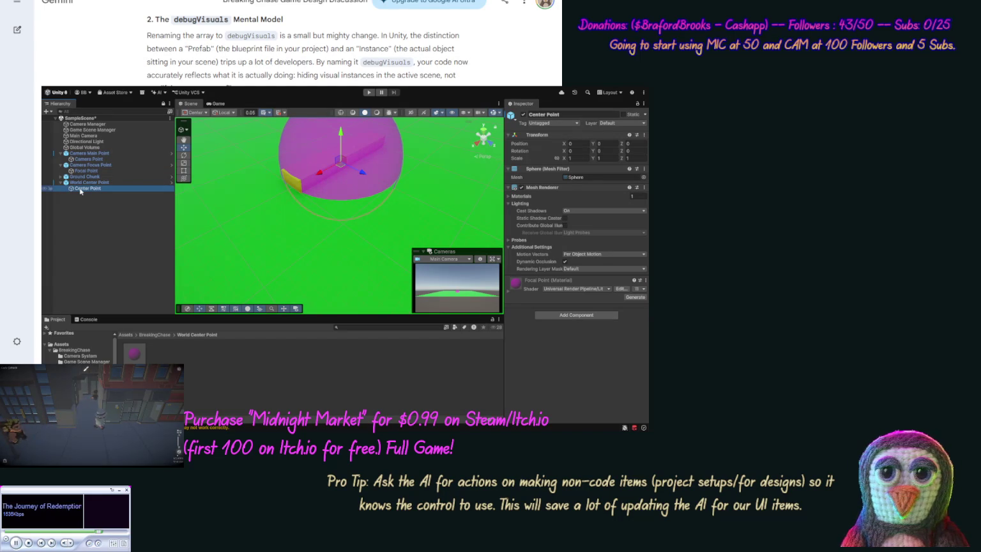
pyautogui.click(114, 190)
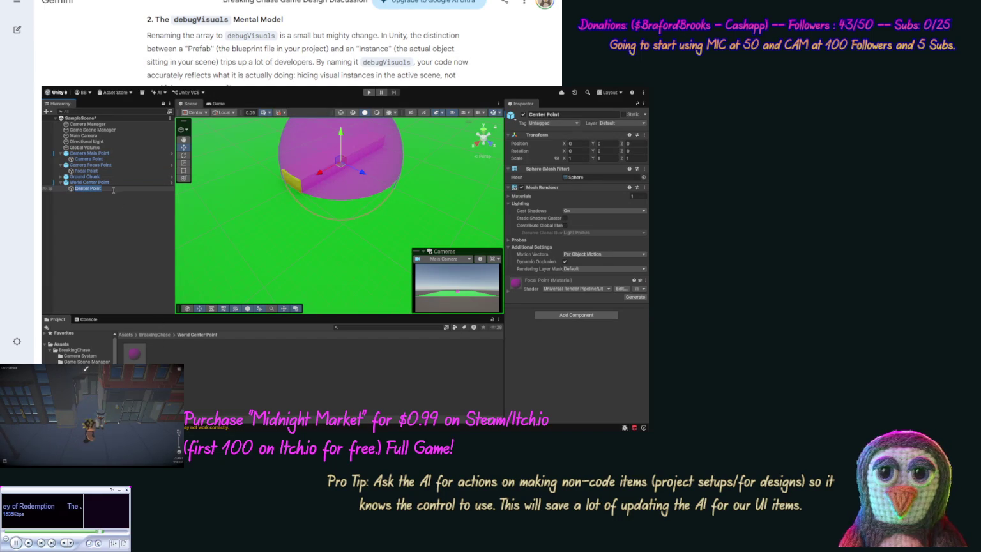
pyautogui.click(206, 384)
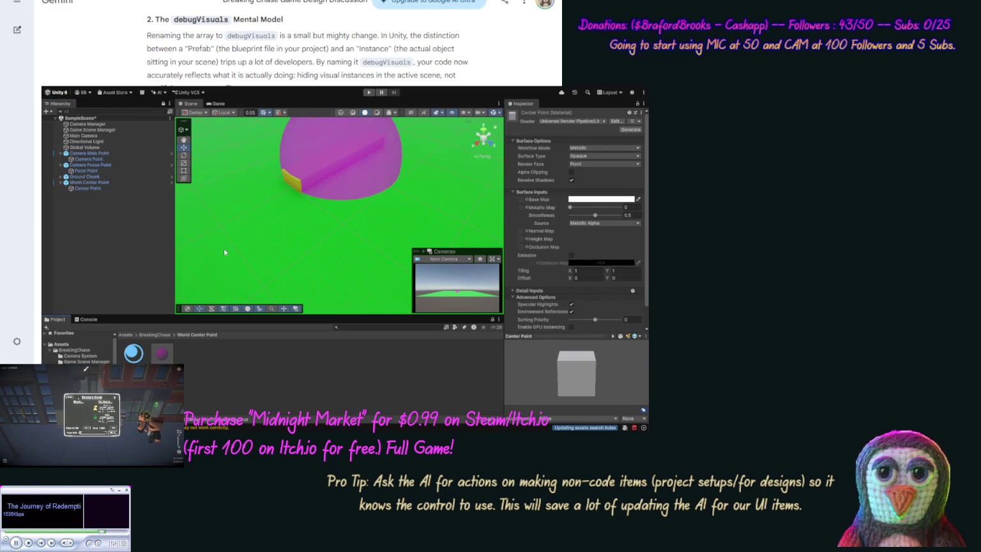
# Apply the Center Point material to the Center Point sphere with a blue base colour
pyautogui.moveTo(134, 353); pyautogui.dragTo(85, 191)
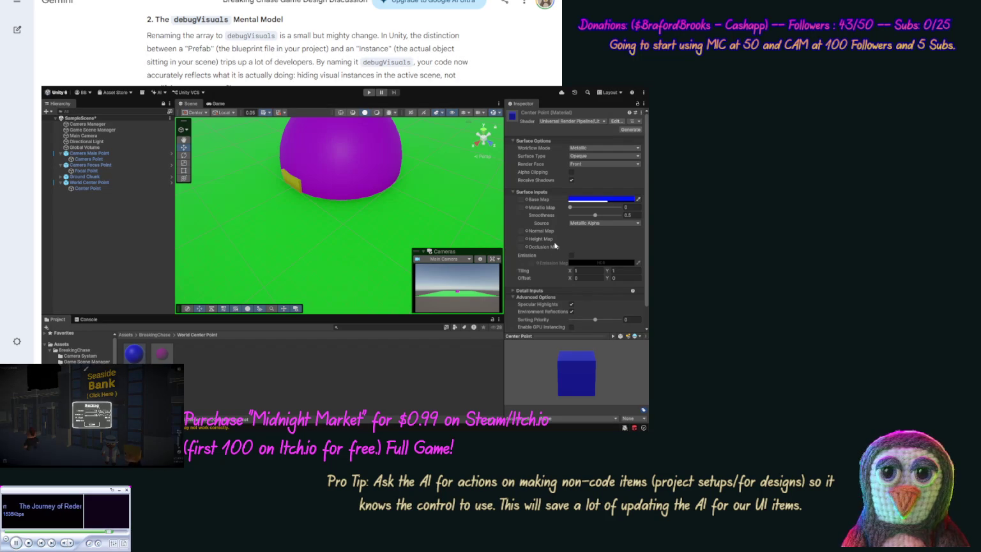
pyautogui.click(449, 368)
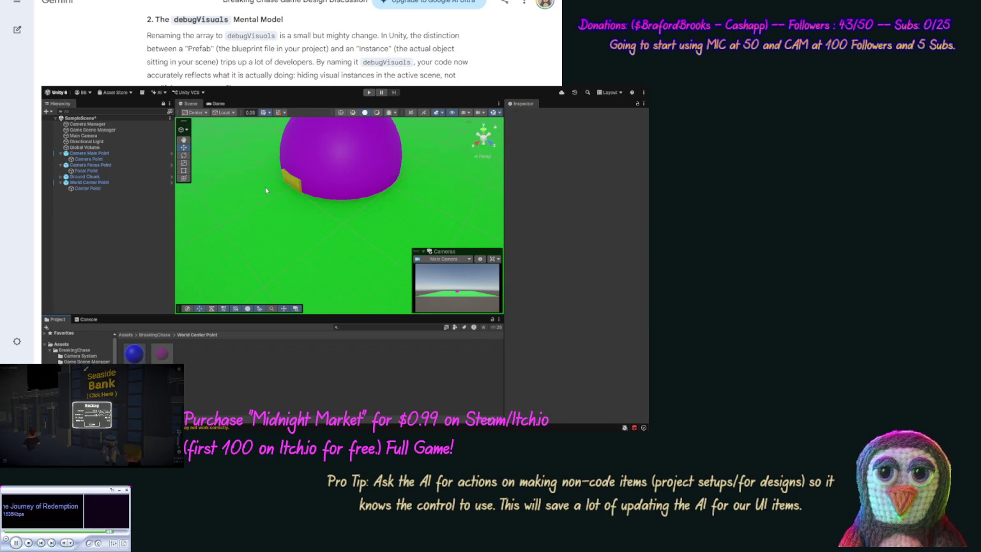
# Collapse World Center Point, open the Camera System assets folder, and inspect Camera Point
pyautogui.click(61, 183)
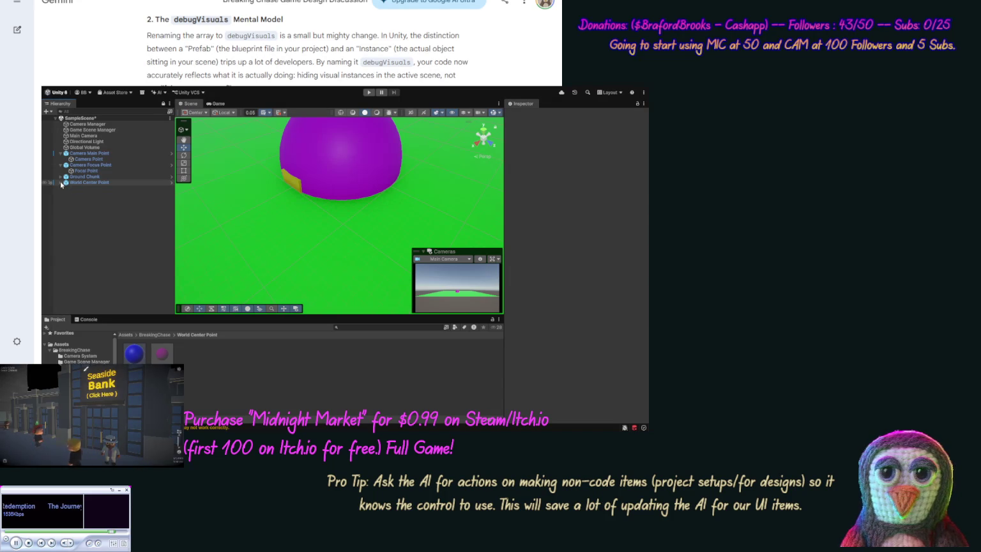
pyautogui.click(87, 165)
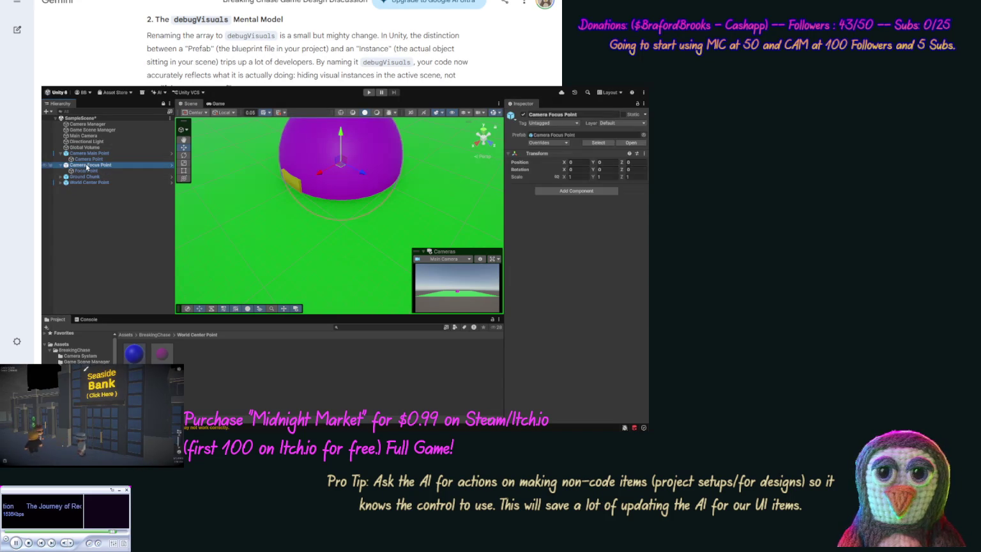
pyautogui.click(95, 355)
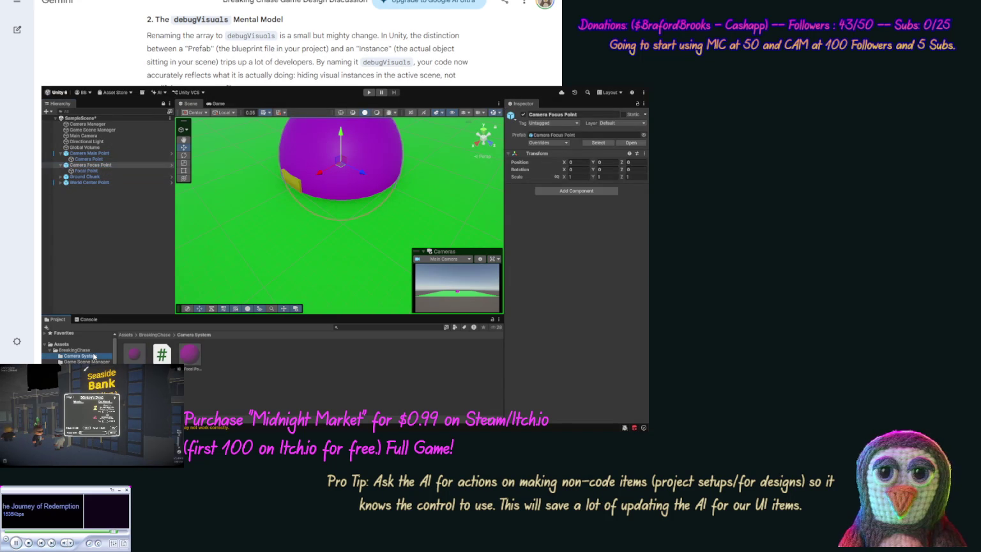
pyautogui.click(102, 159)
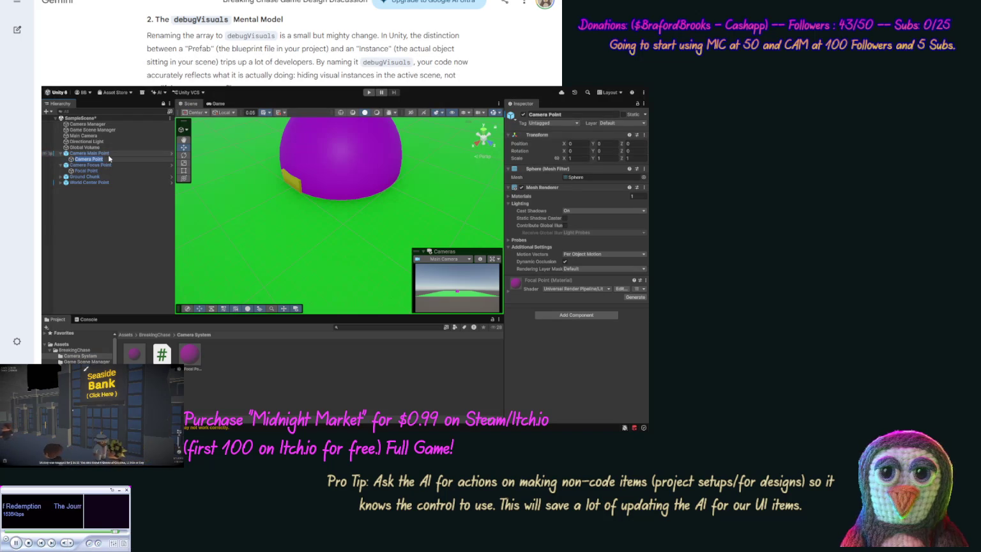
# Name a new Camera System material Camera Point and apply it to the Camera Point object
pyautogui.click(106, 159)
pyautogui.click(222, 388)
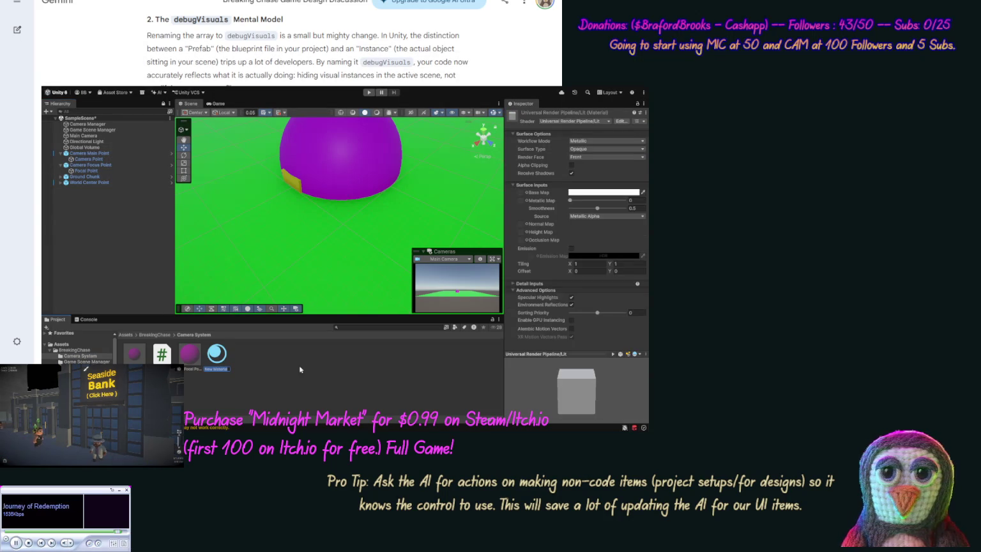
pyautogui.write('Camera Point')
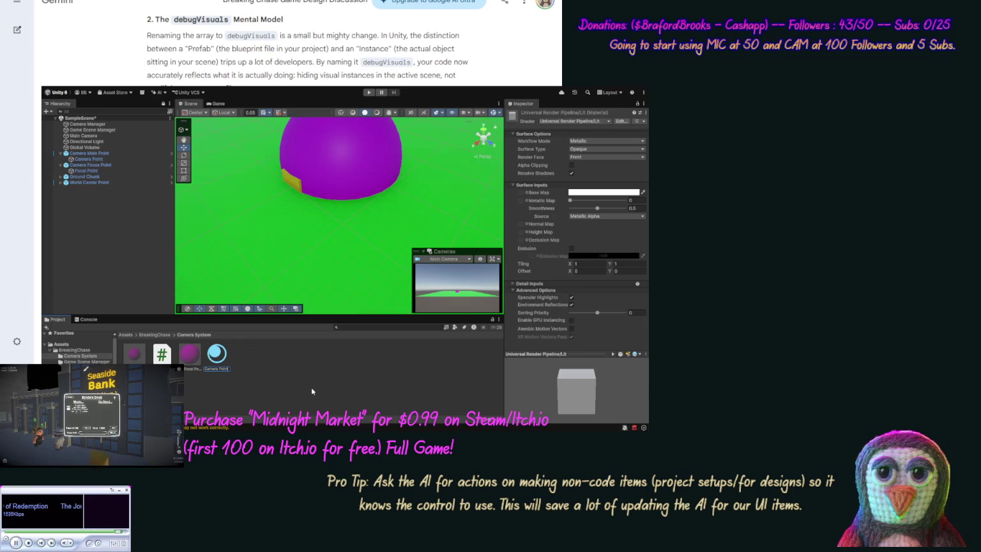
pyautogui.press('Return')
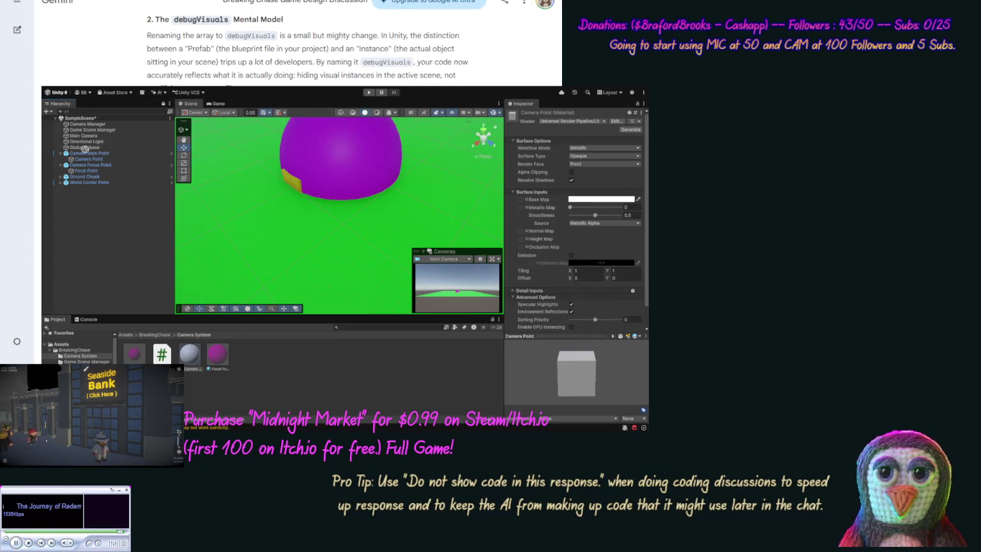
pyautogui.moveTo(96, 161); pyautogui.dragTo(96, 161)
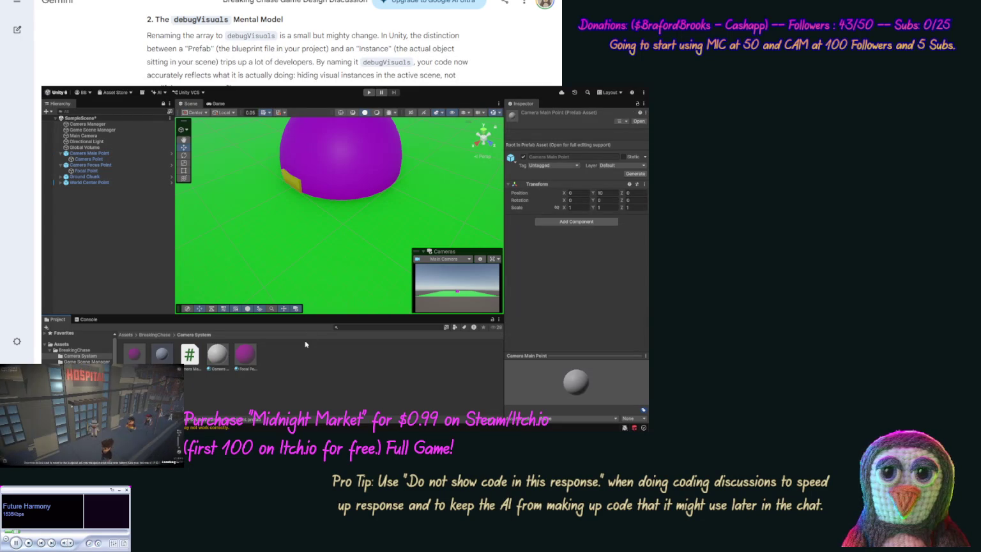
# Give the Camera Point material a yellow Base Map, then deselect it
pyautogui.click(228, 356)
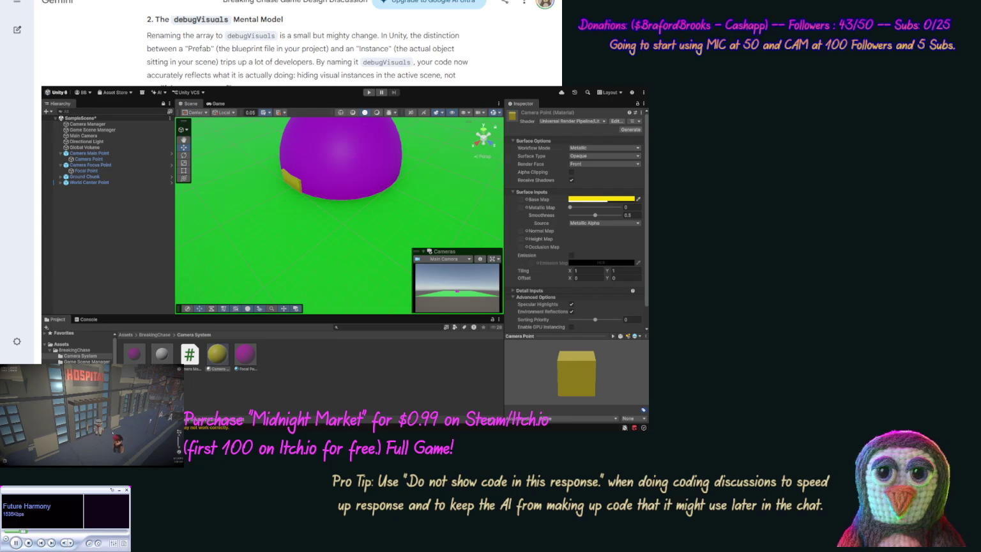
pyautogui.click(401, 358)
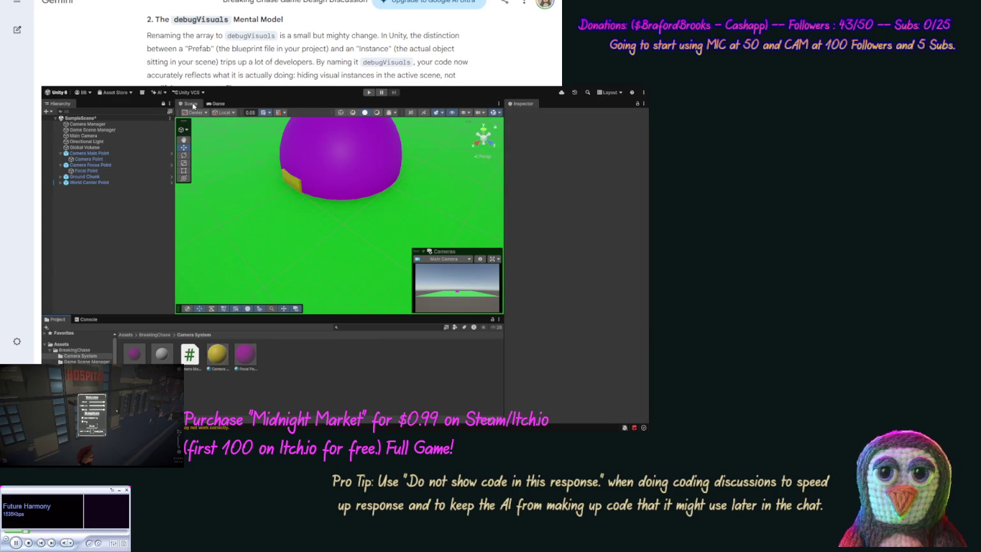
# Select Ground Chunk to show its transform, zooming the Scene view in and out around it
pyautogui.scroll(1, 275, 196)
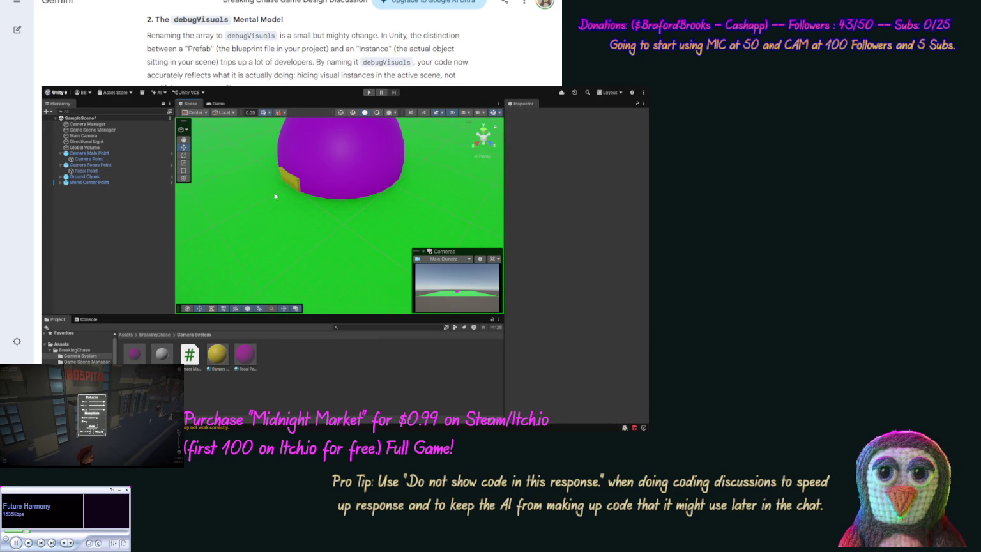
pyautogui.click(311, 241)
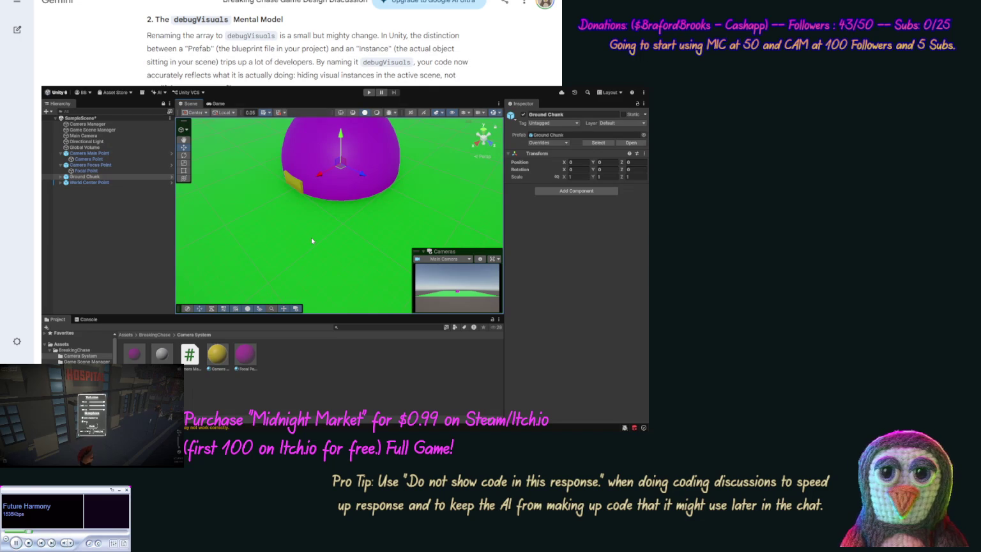
pyautogui.scroll(2, 311, 241)
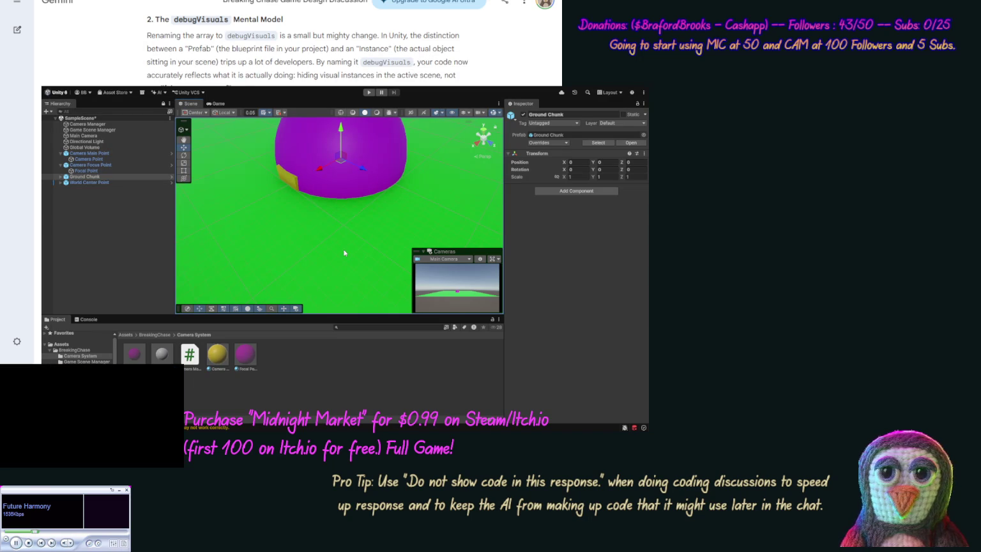
pyautogui.scroll(1, 345, 255)
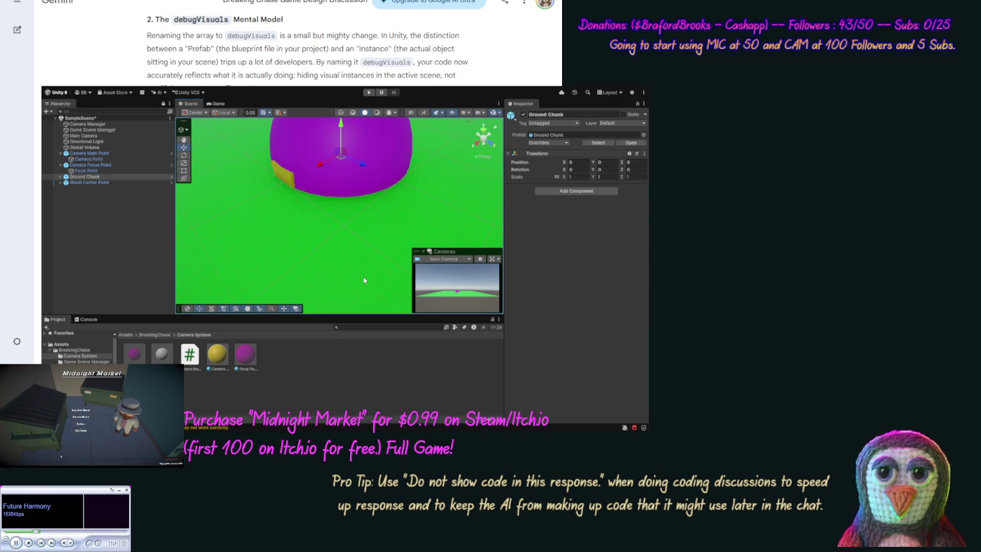
pyautogui.scroll(-1, 368, 281)
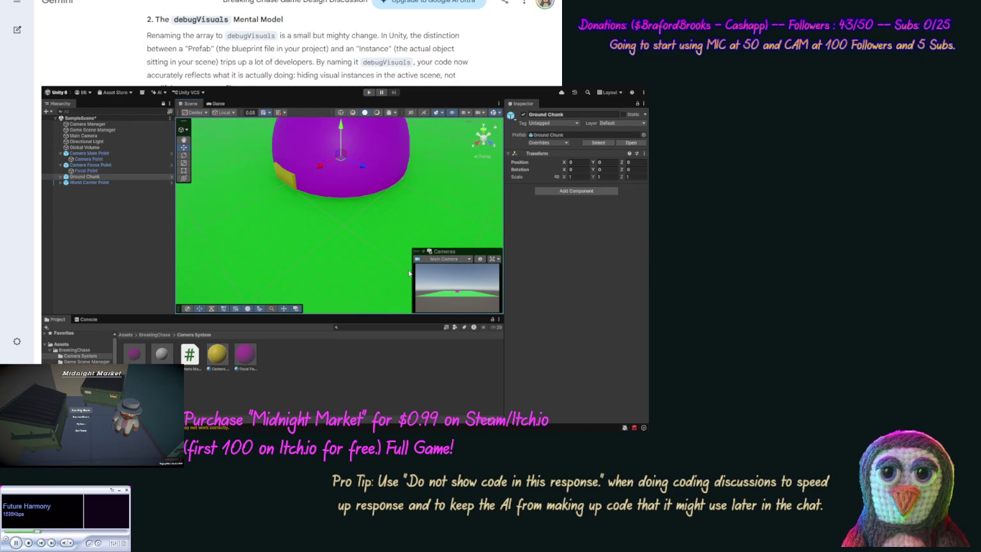
pyautogui.scroll(-2, 382, 238)
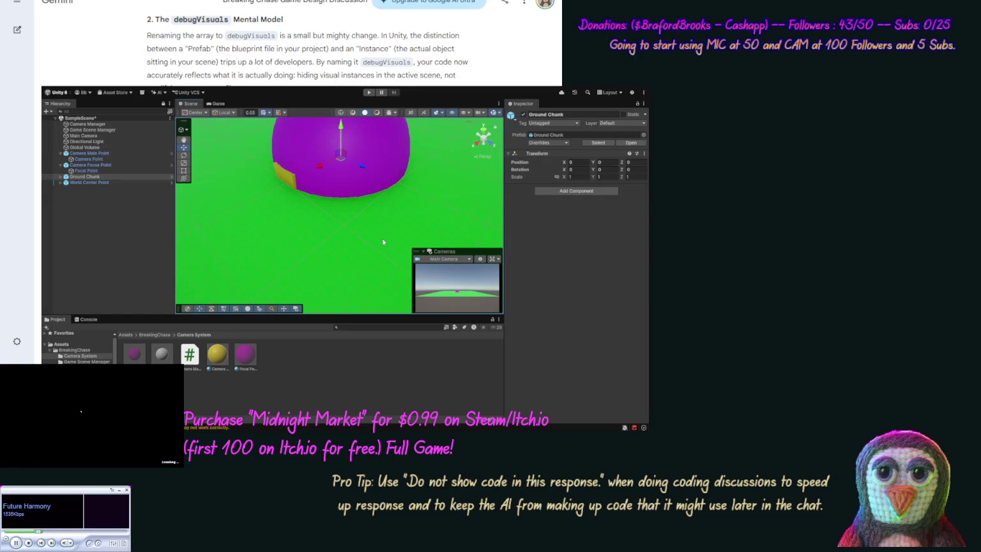
pyautogui.scroll(-3, 384, 241)
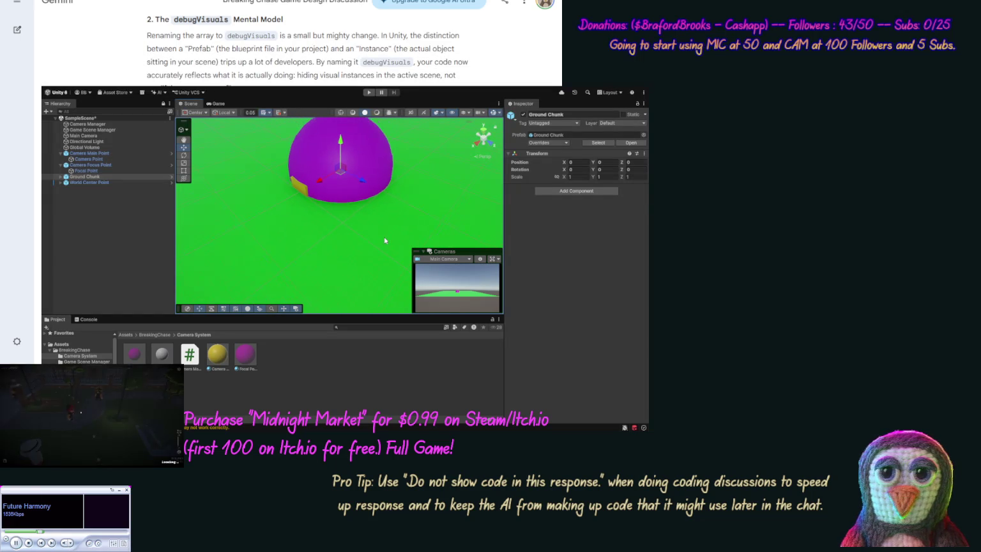
pyautogui.scroll(-2, 386, 237)
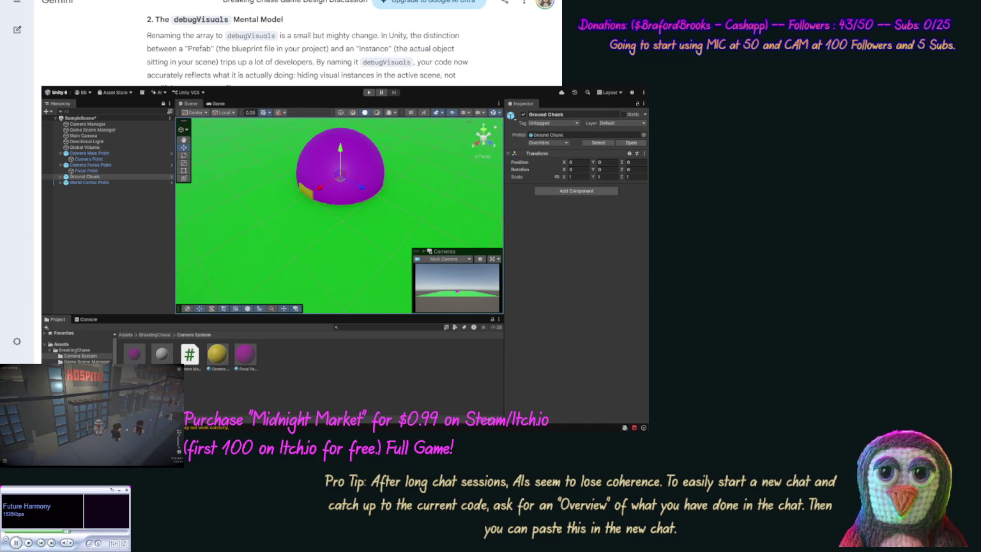
# Ask Gemini how to zoom without a mouse wheel, then drag-zoom toward the purple dome
pyautogui.press('Return')
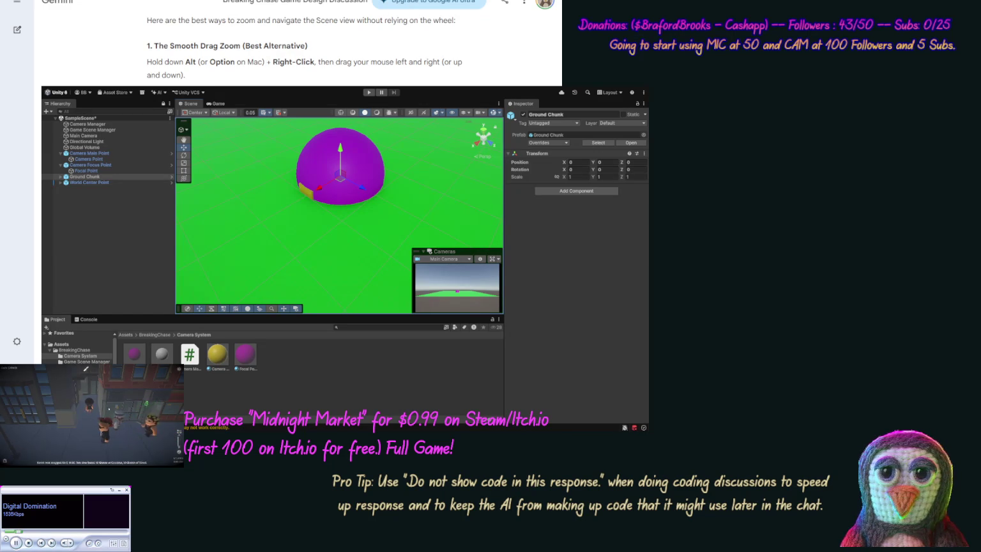
pyautogui.moveTo(359, 216)
pyautogui.mouseDown()
pyautogui.moveTo(376, 251)
pyautogui.moveTo(279, 297)
pyautogui.moveTo(293, 227)
pyautogui.moveTo(285, 235)
pyautogui.mouseUp()
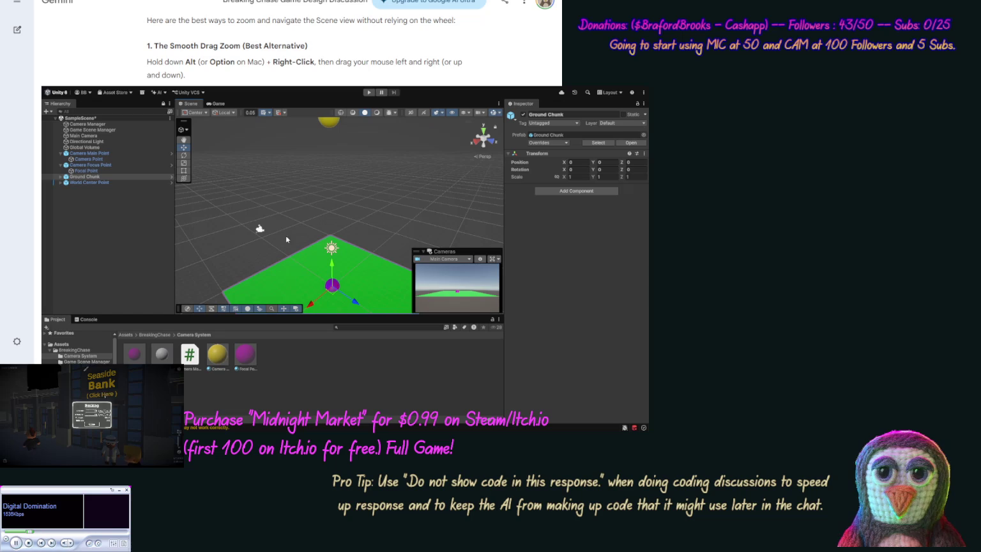
# Frame Ground Chunk, switch to isometric, and centre a Top view over the green ground
pyautogui.press('f')
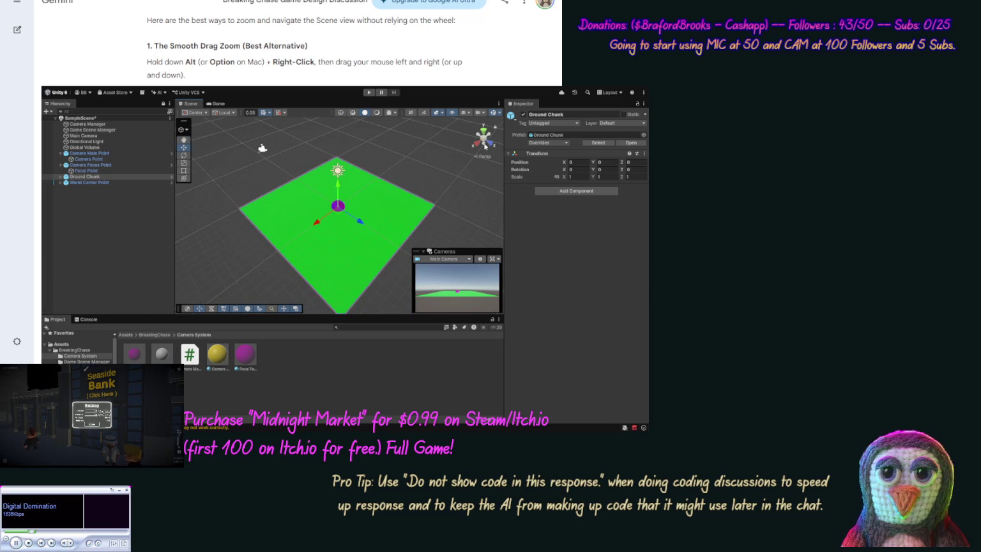
pyautogui.press('KP_5')
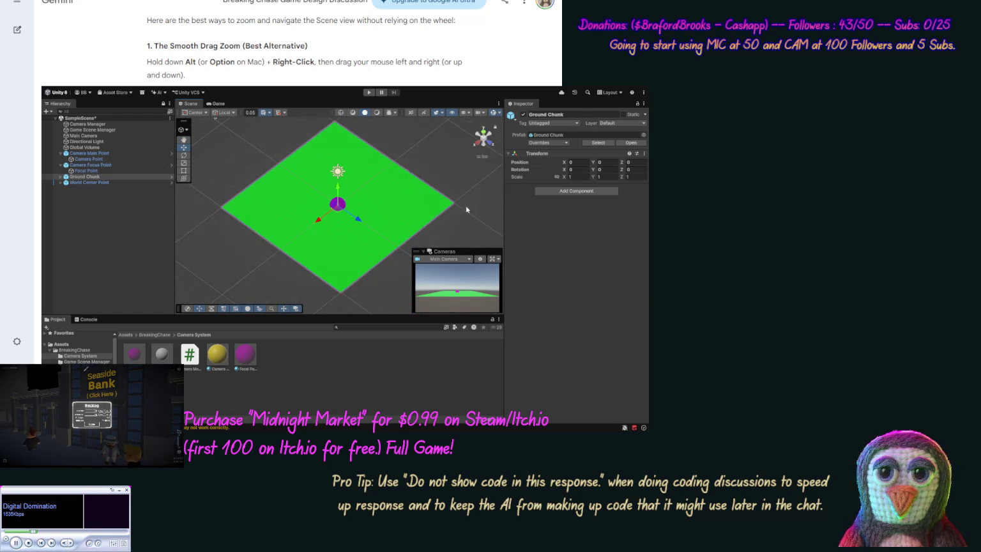
pyautogui.moveTo(404, 221); pyautogui.dragTo(254, 142)
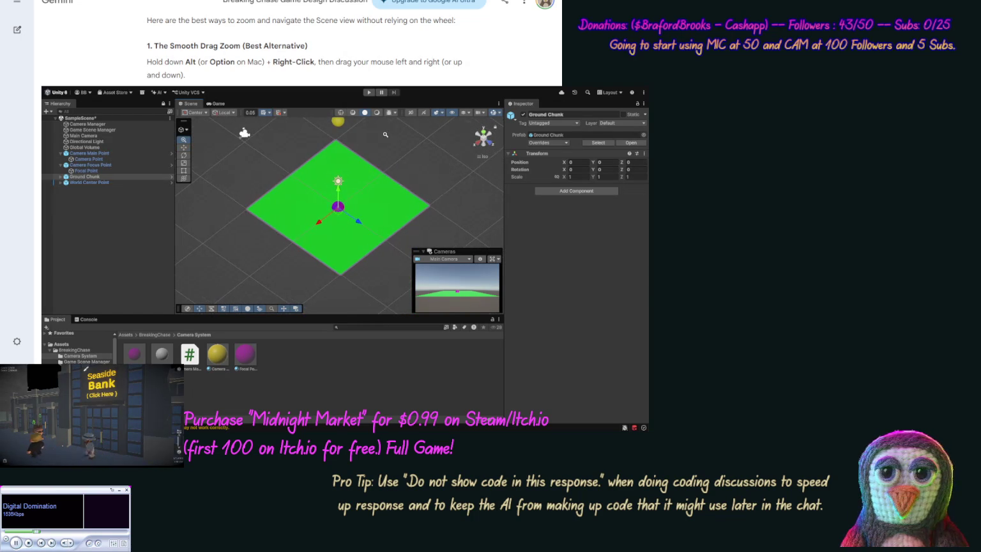
pyautogui.moveTo(383, 136); pyautogui.dragTo(383, 172)
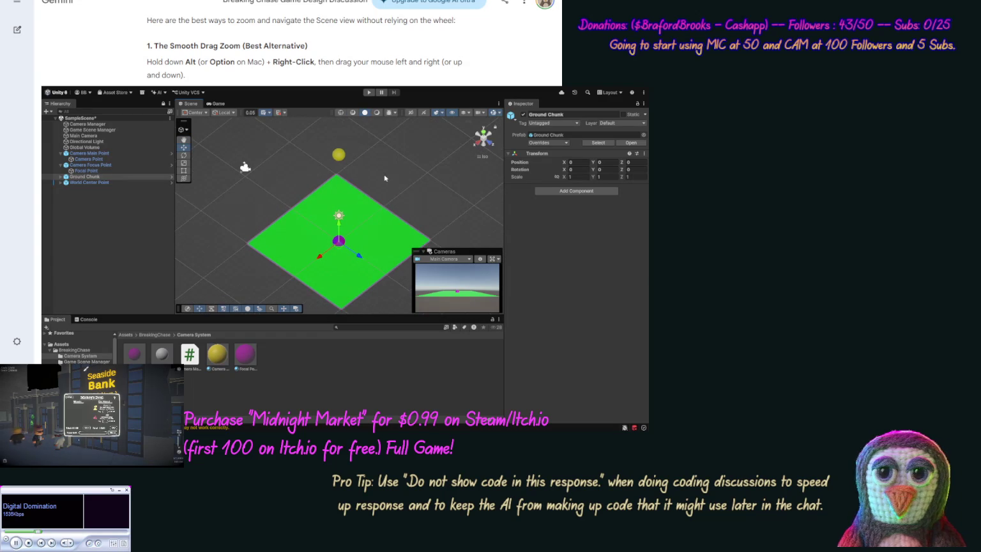
pyautogui.click(385, 180)
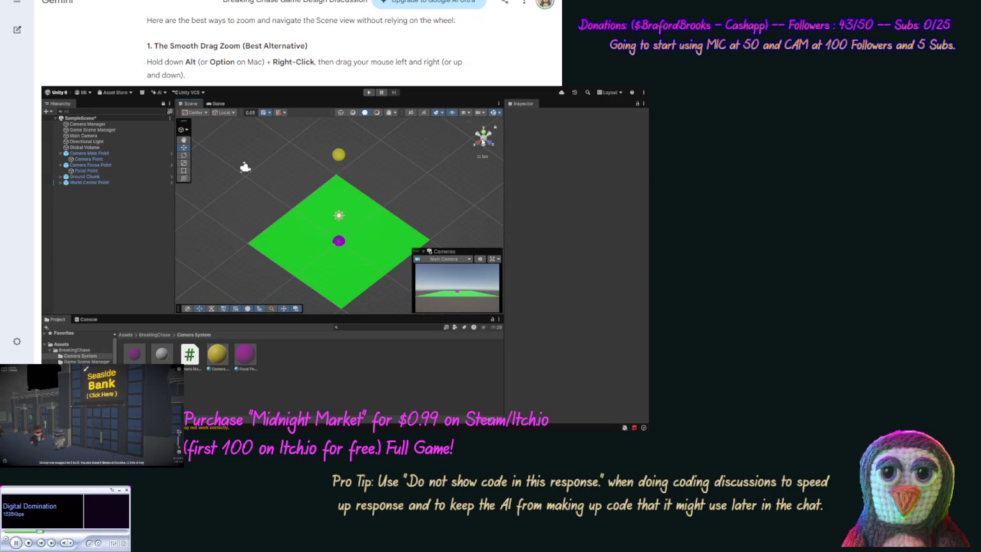
pyautogui.click(484, 131)
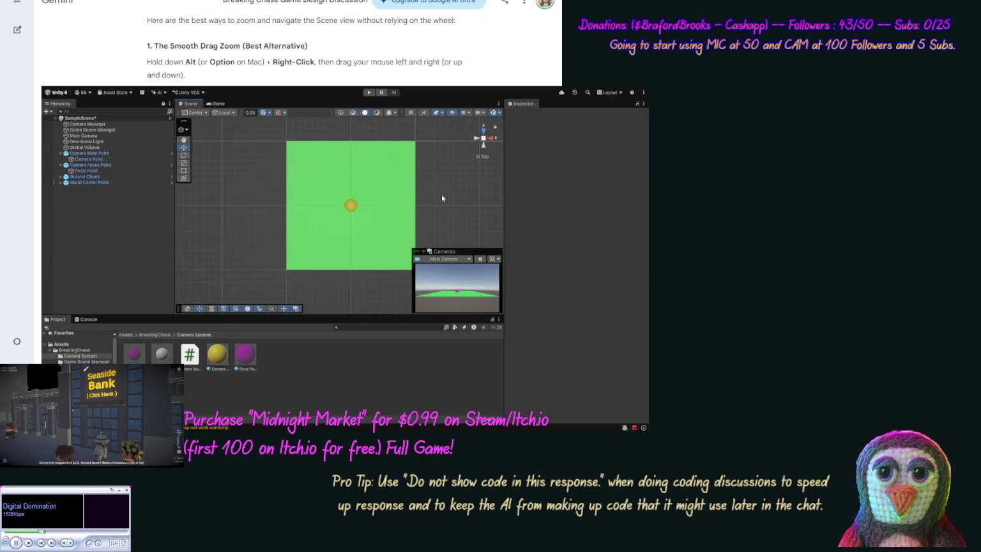
pyautogui.moveTo(441, 194); pyautogui.dragTo(437, 119)
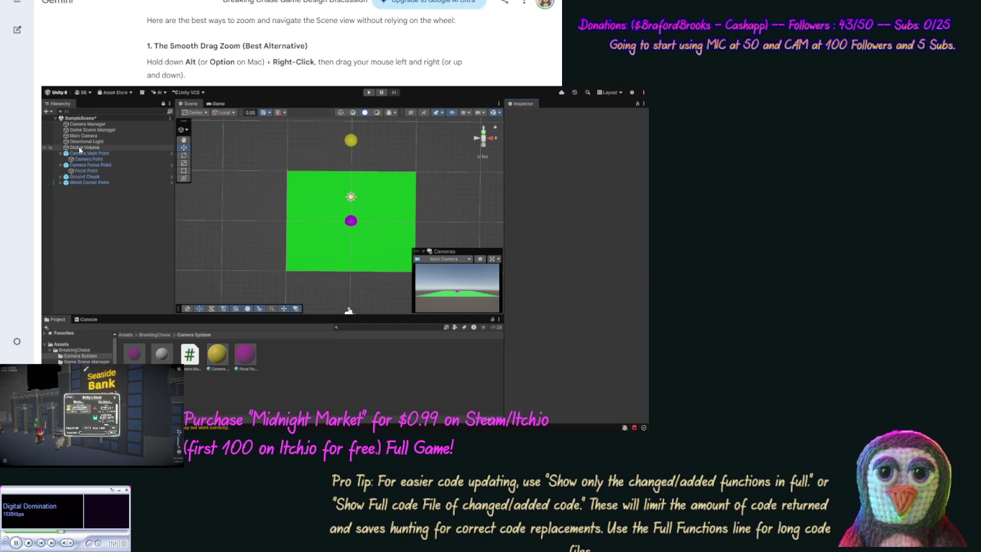
# Duplicate Road Line twice under Ground Chunk, placing the copies at Position X 2 and 4
pyautogui.click(61, 177)
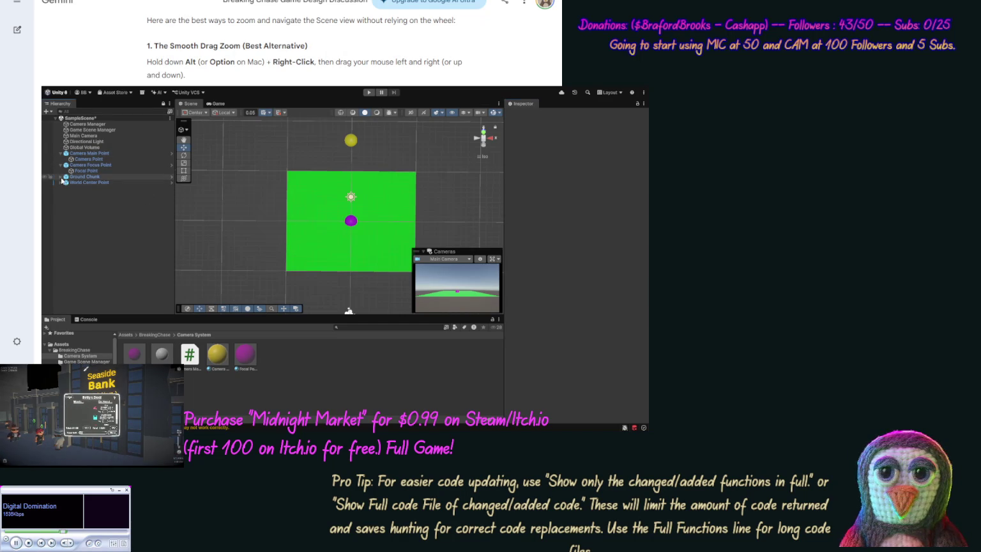
pyautogui.click(83, 188)
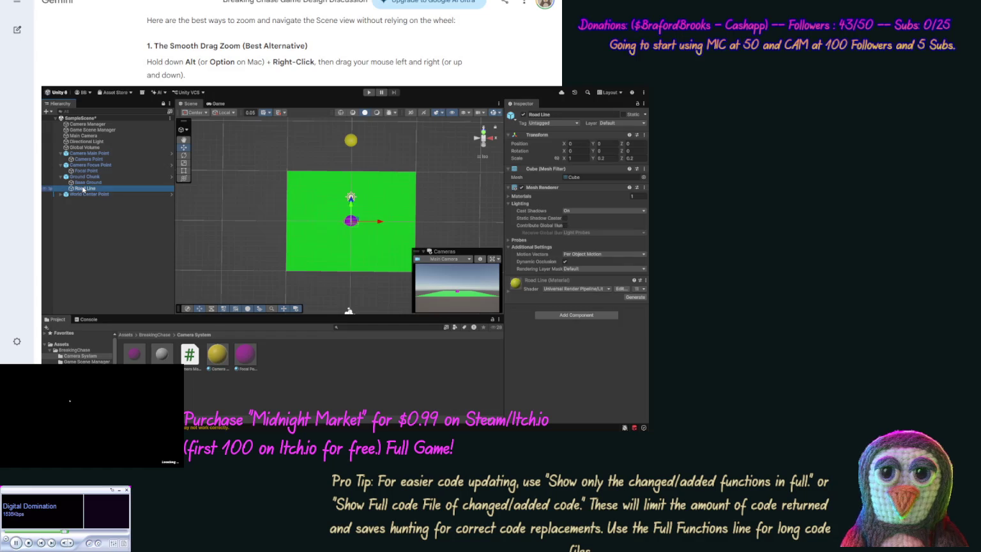
pyautogui.hotkey('ctrl', 'd')
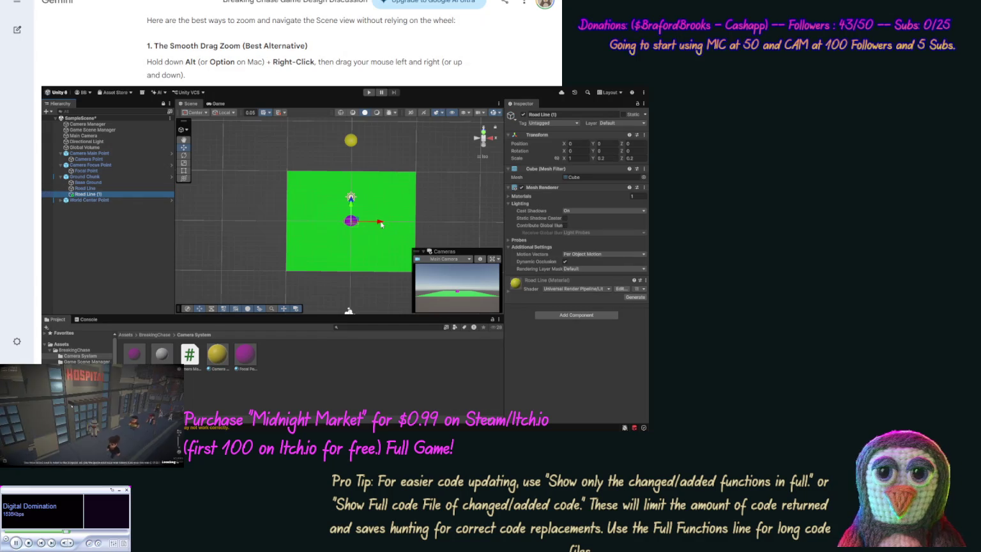
pyautogui.moveTo(378, 222); pyautogui.dragTo(400, 226)
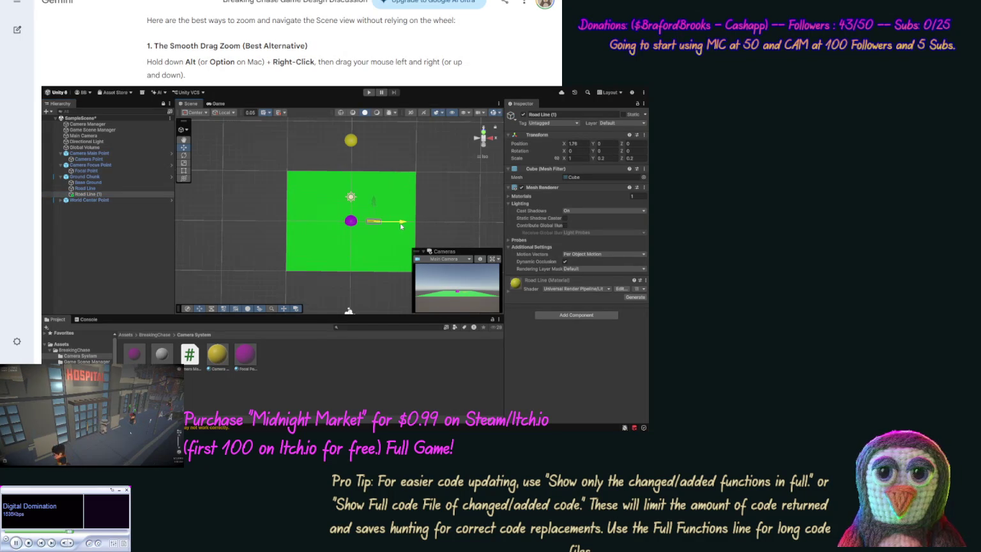
pyautogui.click(575, 143)
pyautogui.write('2')
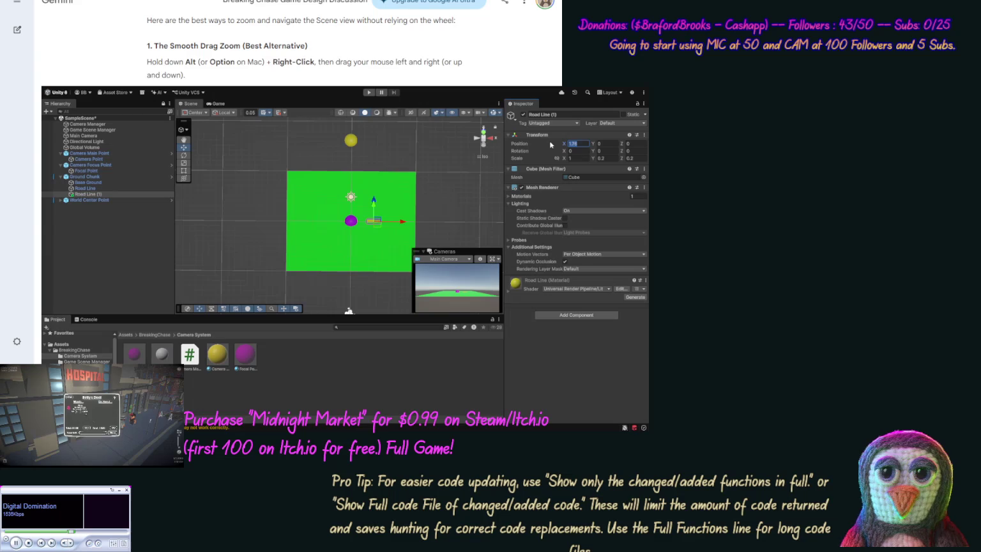
pyautogui.click(99, 193)
pyautogui.hotkey('ctrl', 'd')
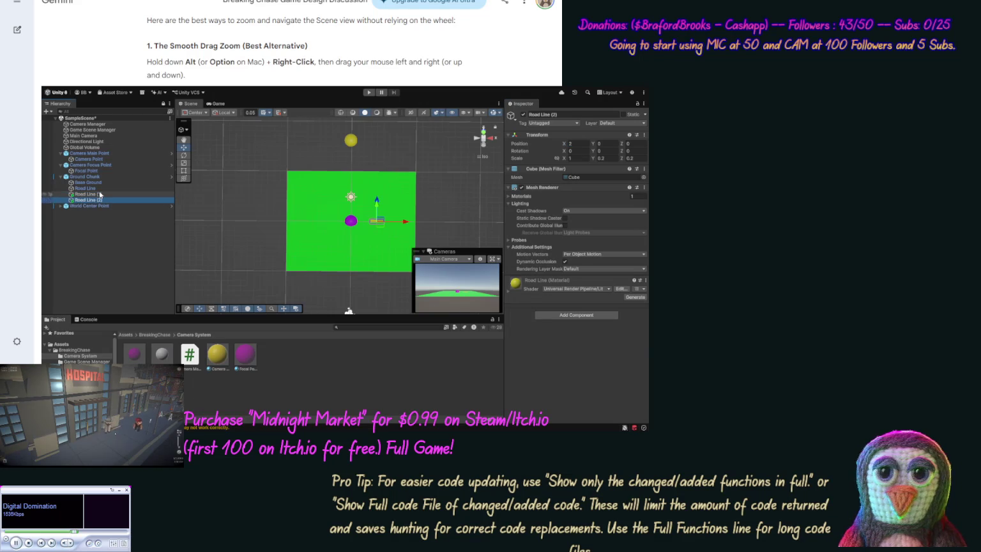
pyautogui.click(582, 144)
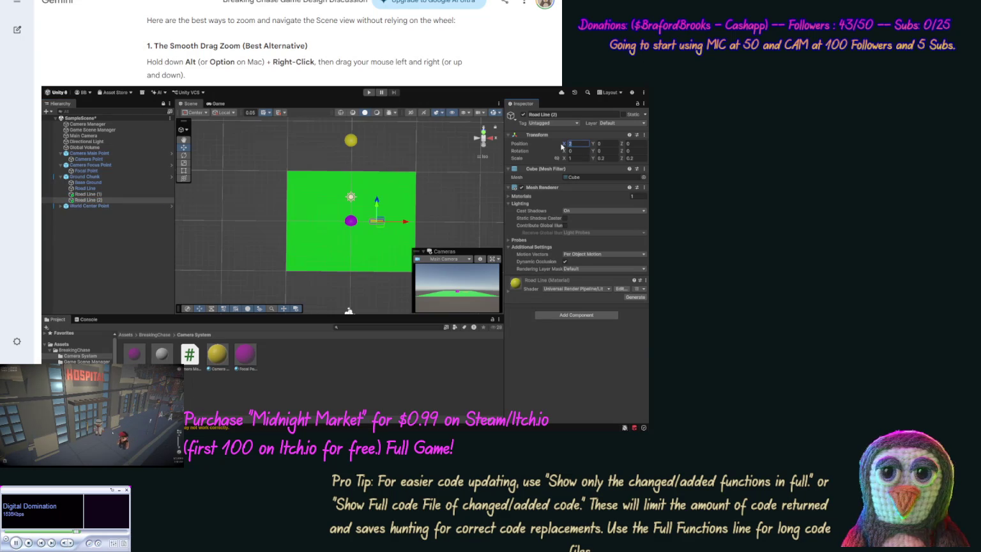
pyautogui.write('4')
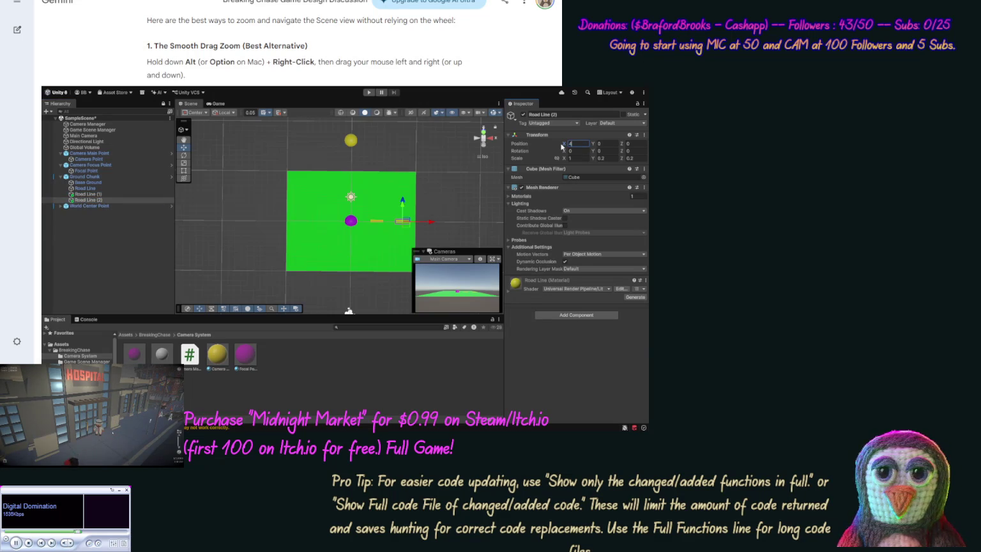
pyautogui.click(107, 199)
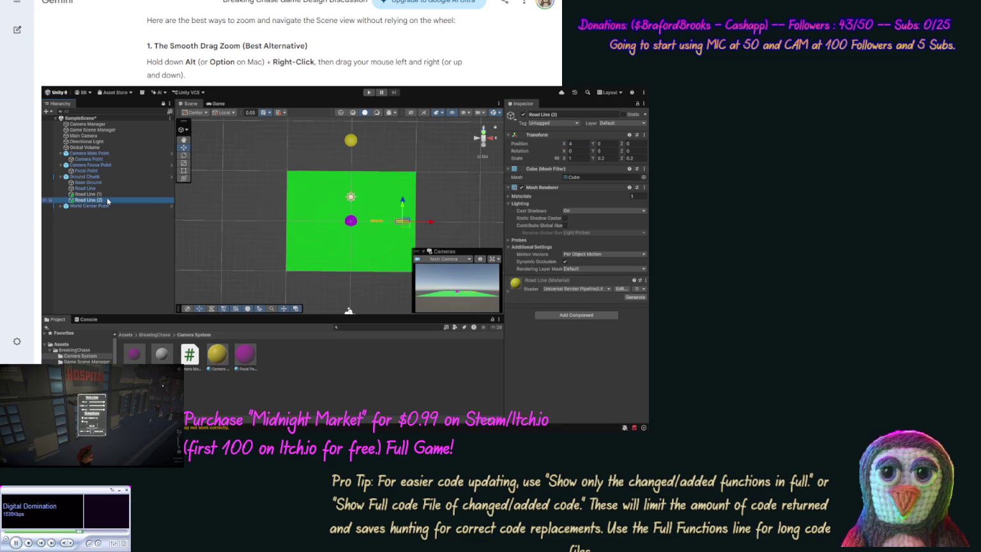
# Add two more Road Line copies at Position X -2 and -4
pyautogui.hotkey('ctrl', 'd')
pyautogui.click(572, 145)
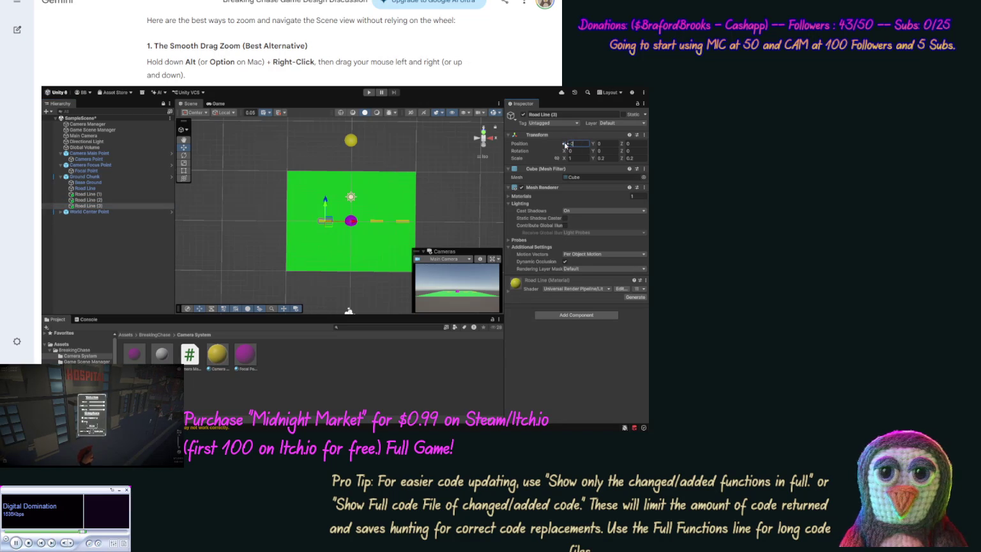
pyautogui.click(130, 206)
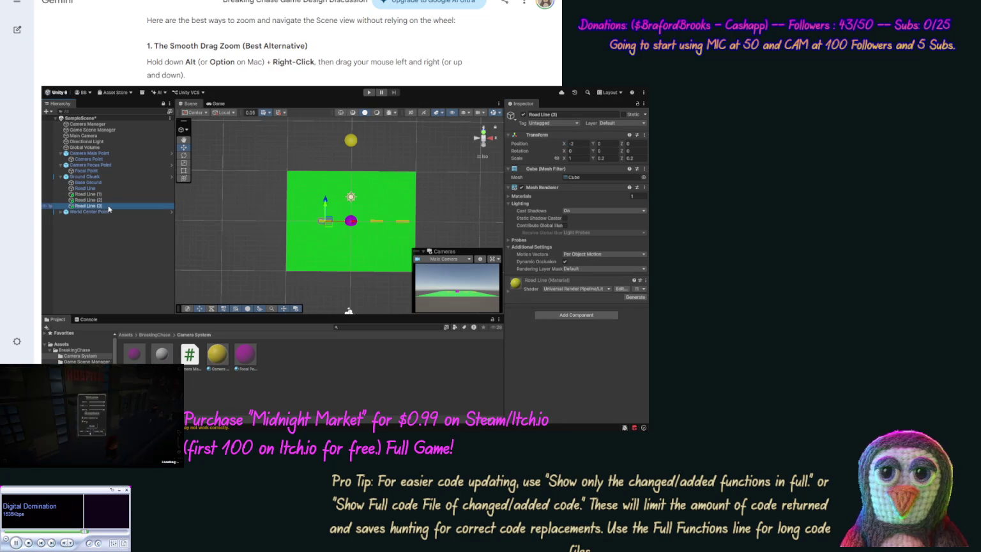
pyautogui.hotkey('ctrl', 'd')
pyautogui.click(568, 144)
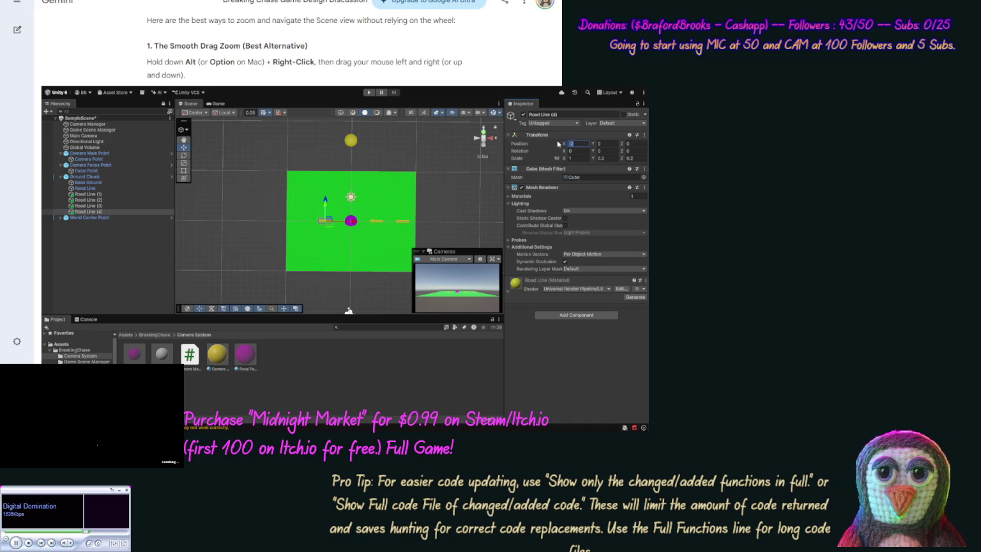
pyautogui.write('-4')
# Change the Camera Point material's Base Map to green, then deselect it
pyautogui.click(216, 355)
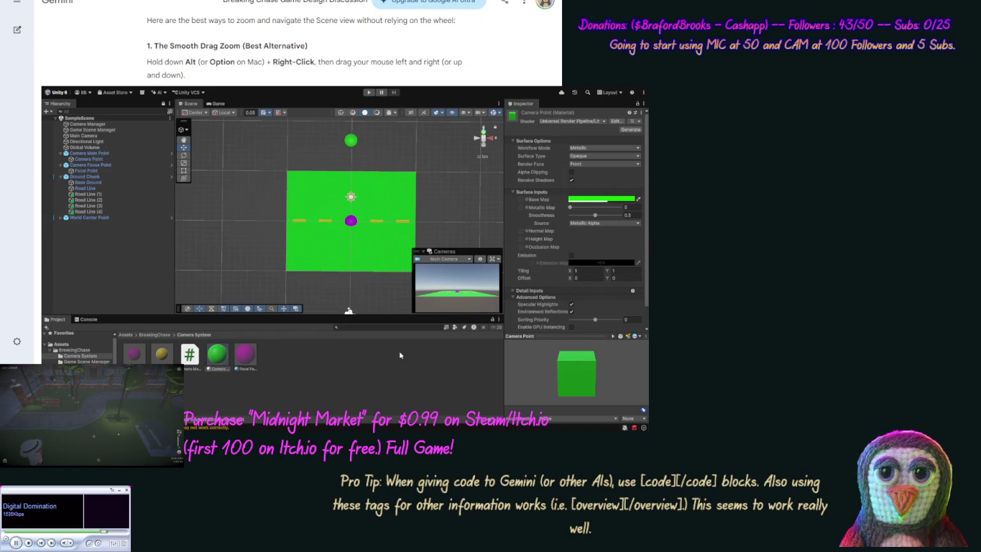
pyautogui.click(366, 368)
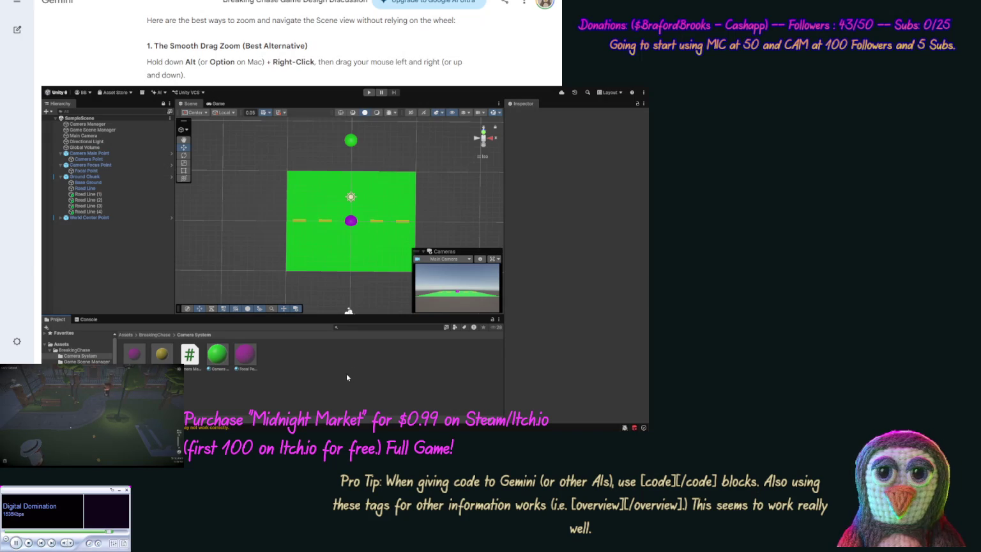
# Duplicate the Road Line material in the Ground Chunk folder and name the copy Road Line Ends
pyautogui.click(80, 367)
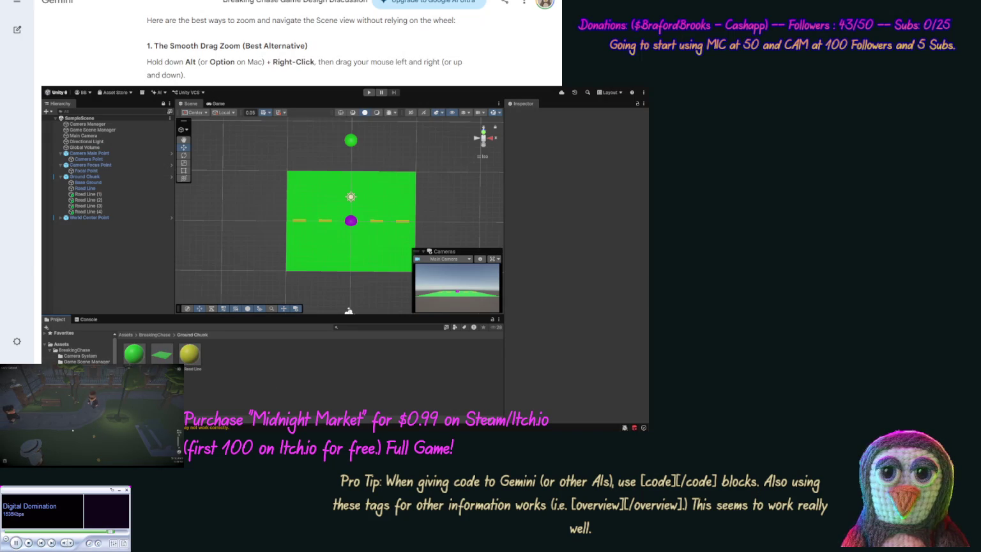
pyautogui.click(196, 358)
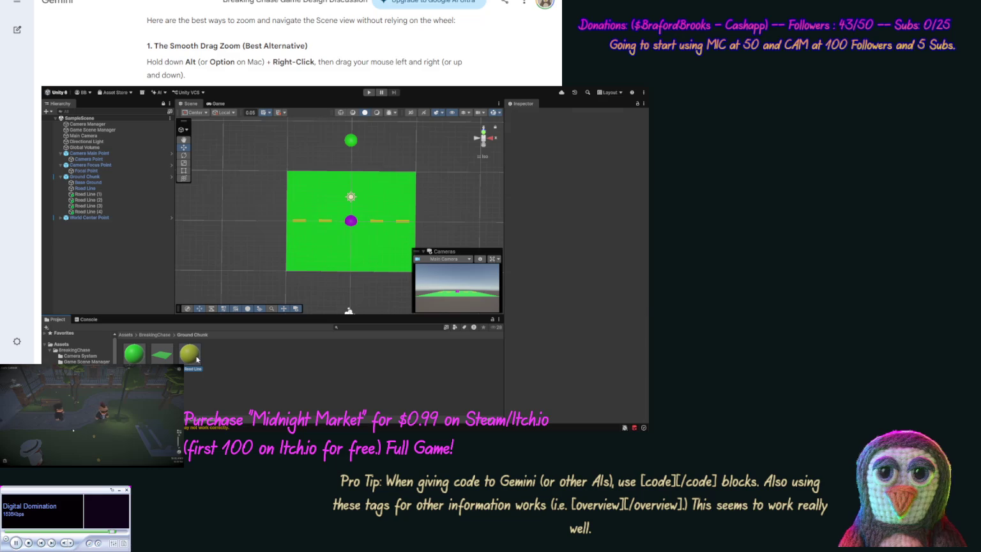
pyautogui.hotkey('ctrl', 'd')
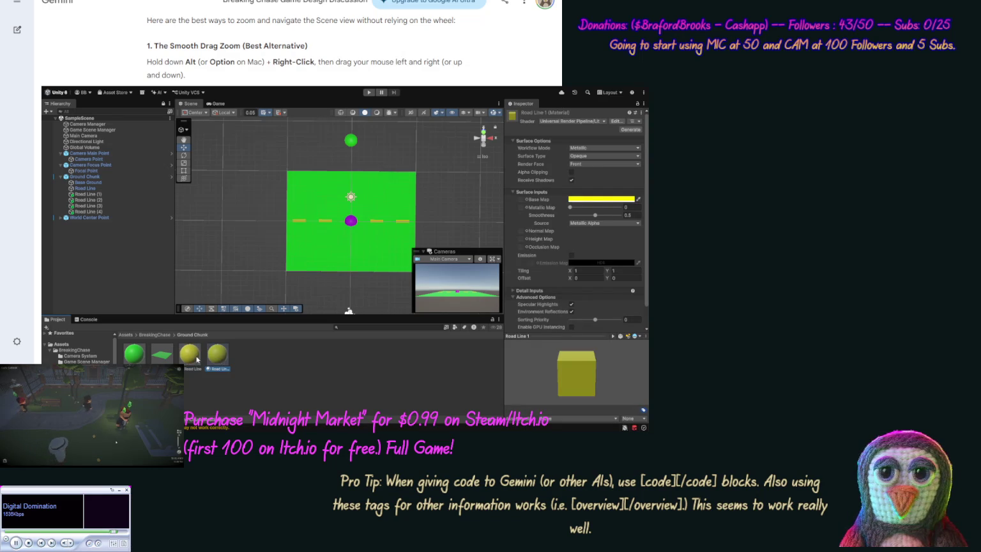
pyautogui.click(224, 368)
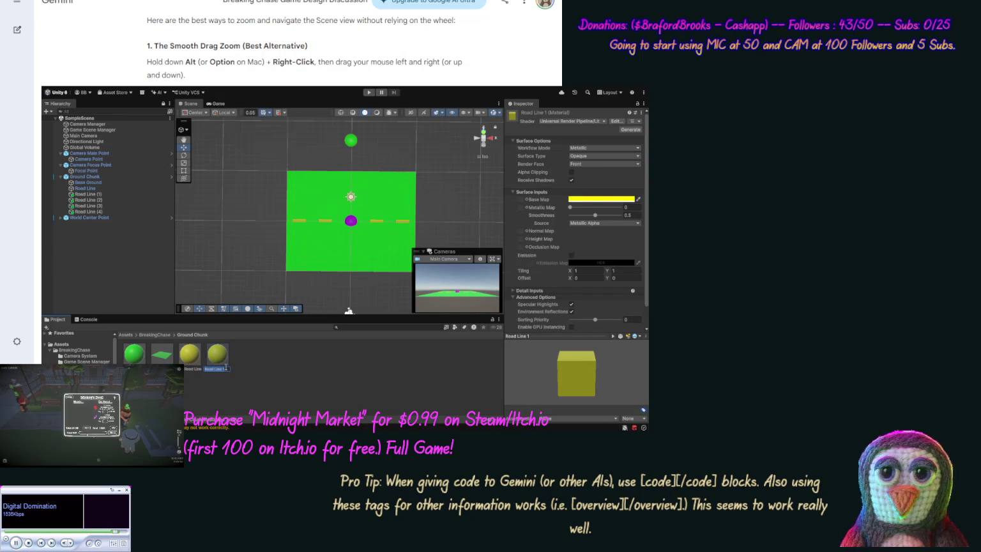
pyautogui.write('Ends')
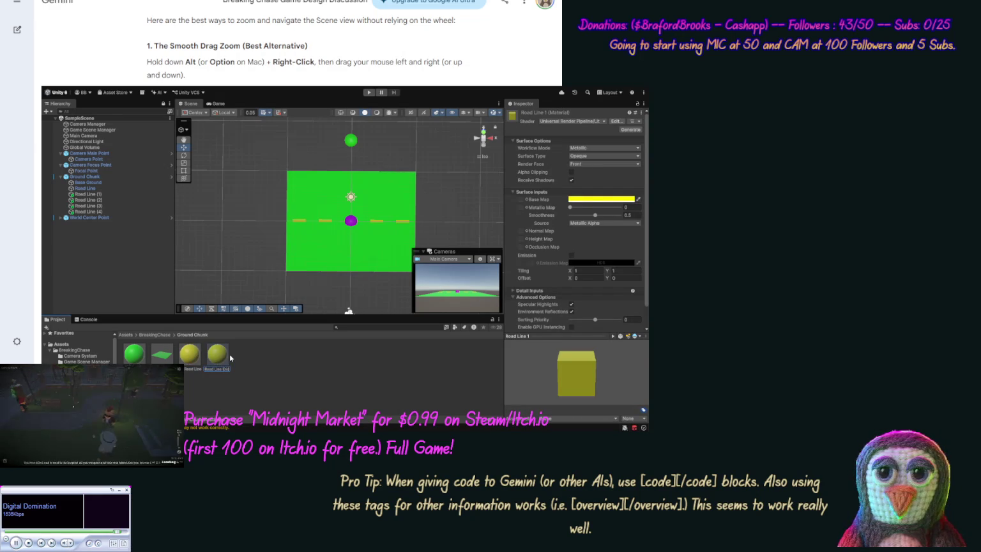
pyautogui.press('Return')
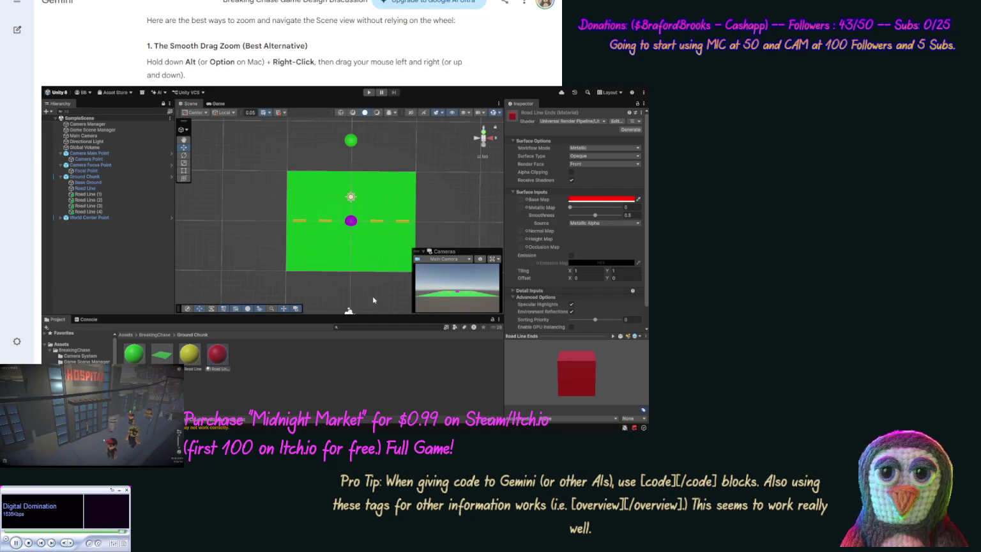
# Apply Road Line Ends to the leftmost dash Road Line (4) and rename it Road Line End
pyautogui.click(97, 214)
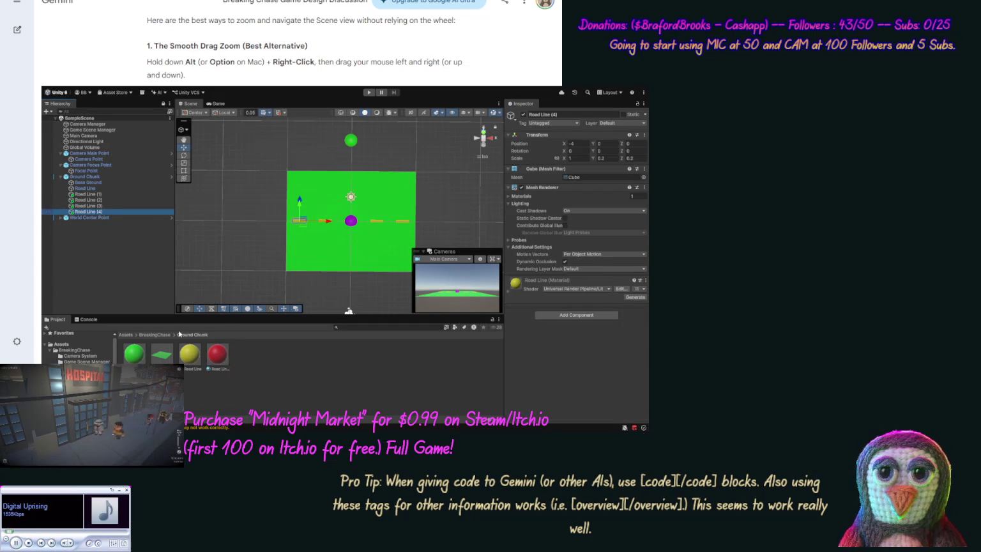
pyautogui.moveTo(112, 232); pyautogui.dragTo(96, 213)
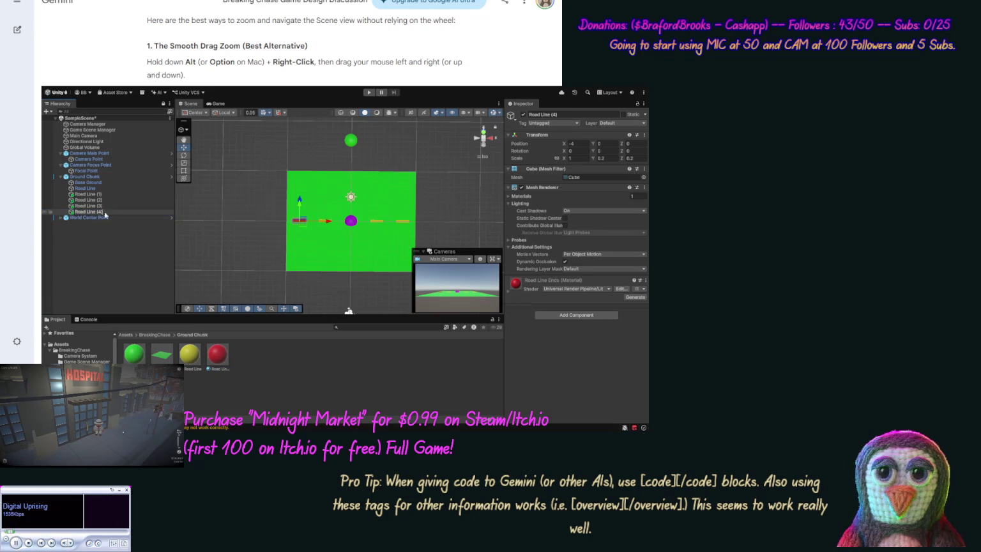
pyautogui.press('BackSpace')
pyautogui.press('BackSpace')
pyautogui.press('BackSpace')
pyautogui.write('En')
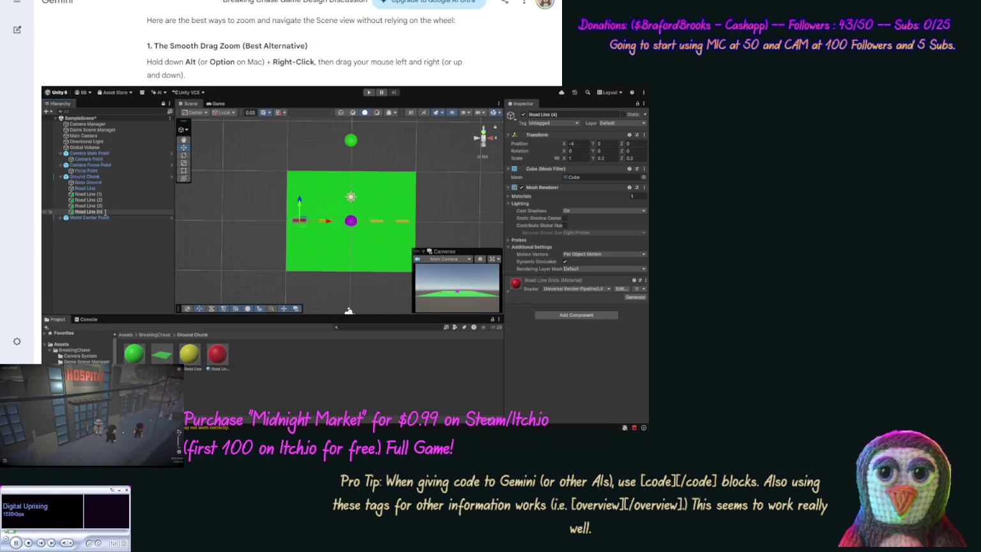
pyautogui.write('d')
pyautogui.press('Return')
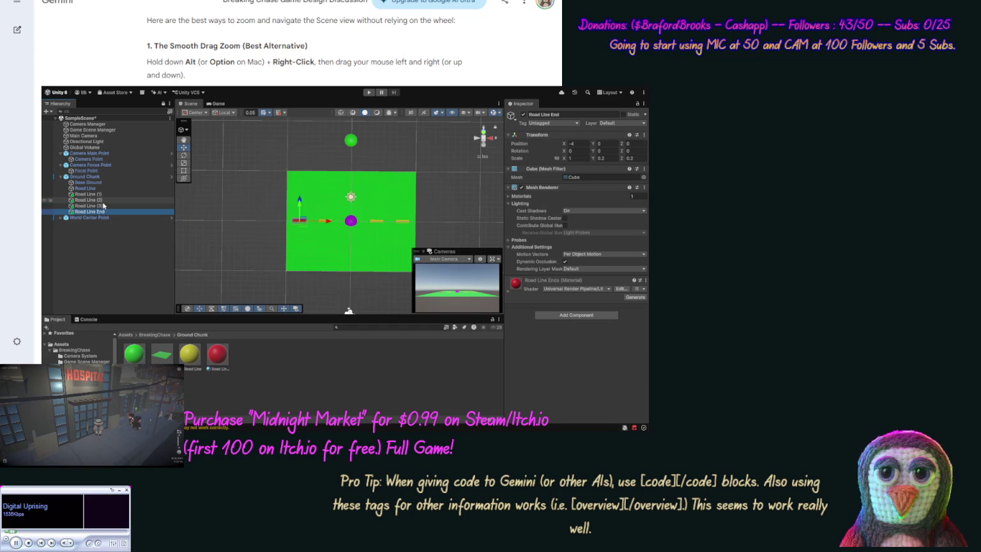
# Rename Road Line (1) to Road Line Mid and Road Line (2) to Road Line End
pyautogui.click(102, 200)
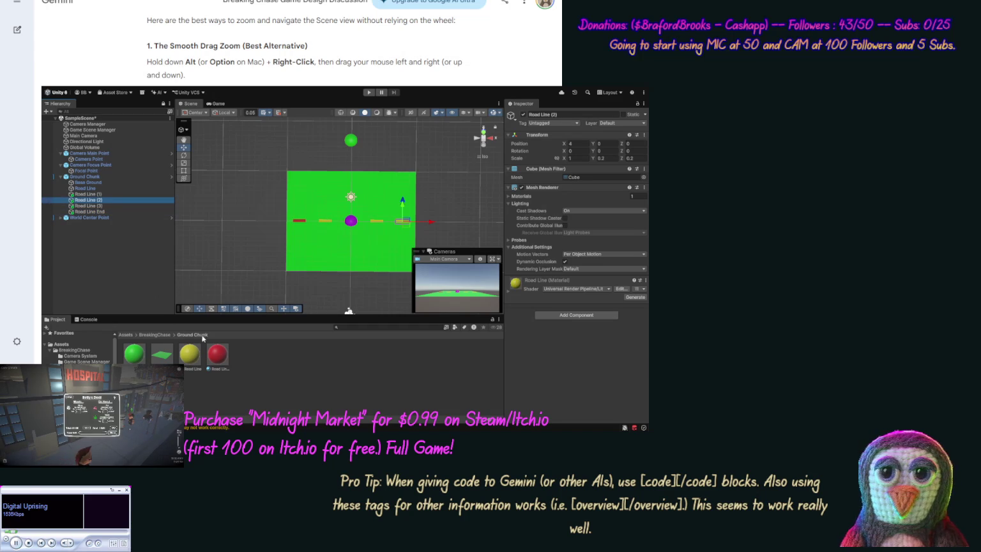
pyautogui.click(89, 194)
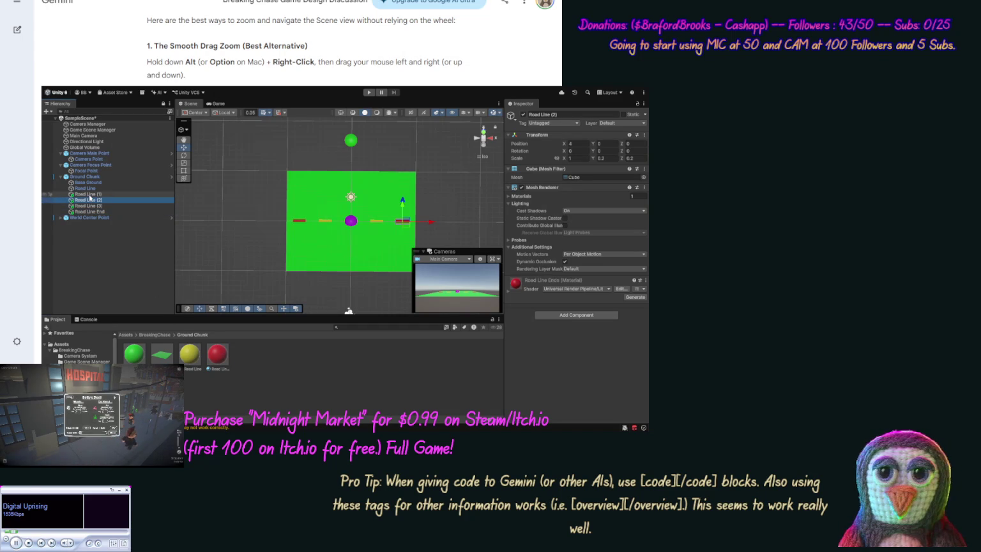
pyautogui.click(89, 195)
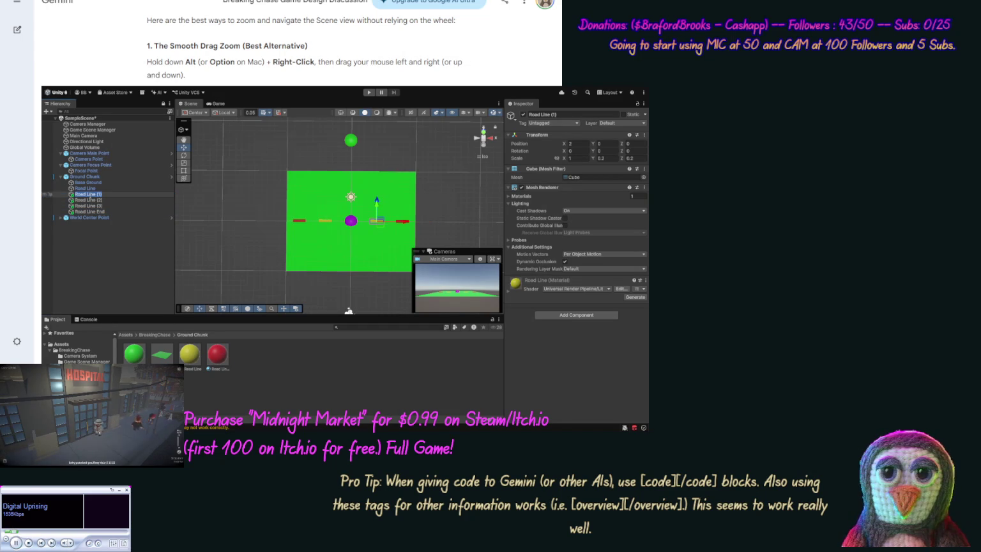
pyautogui.press('End')
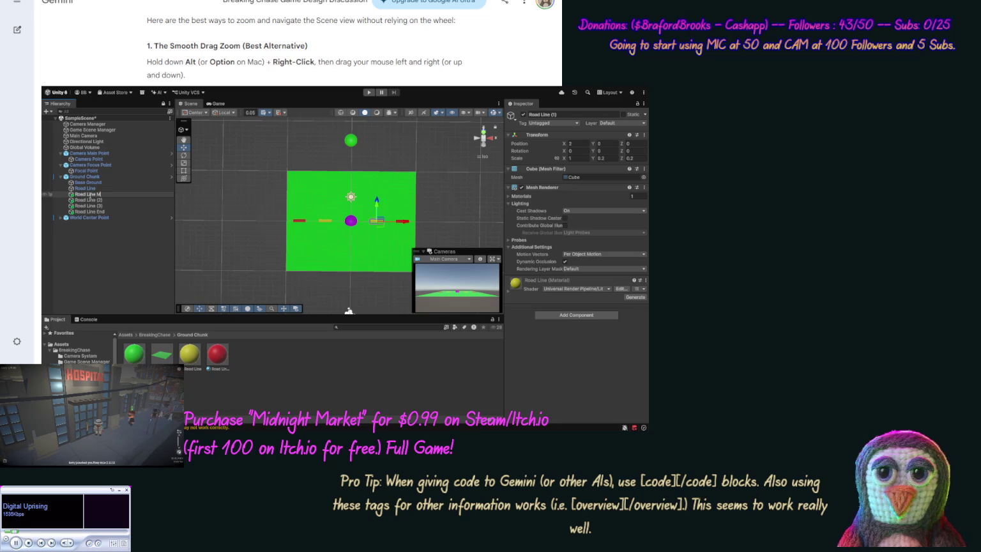
pyautogui.write('id')
pyautogui.press('Return')
pyautogui.click(89, 199)
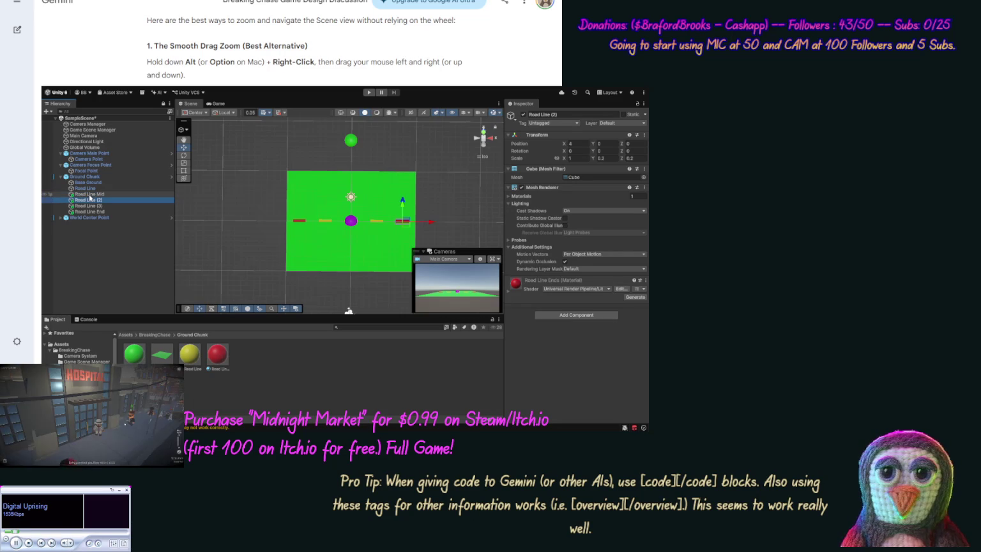
pyautogui.press('F2')
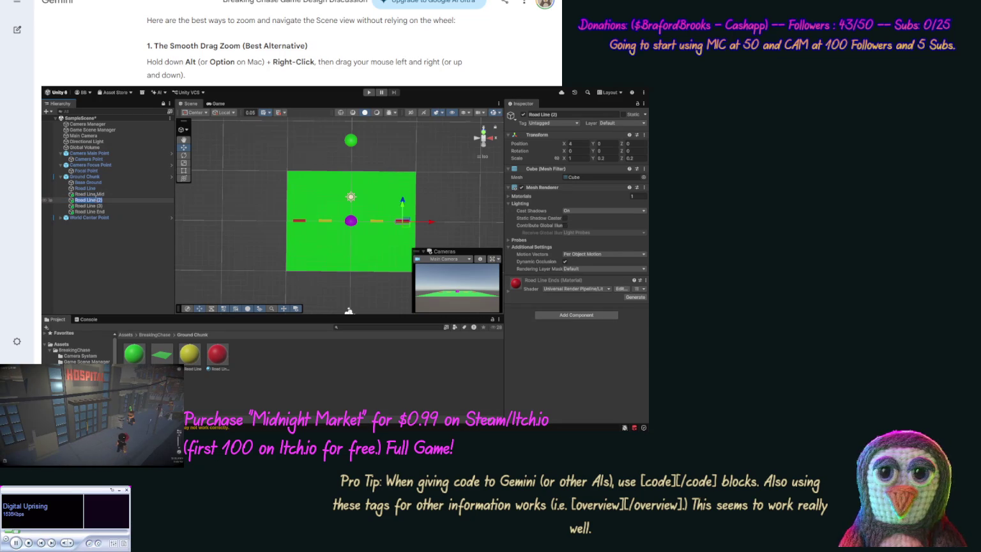
pyautogui.click(103, 199)
pyautogui.press('BackSpace')
pyautogui.press('BackSpace')
pyautogui.press('BackSpace')
pyautogui.write('End')
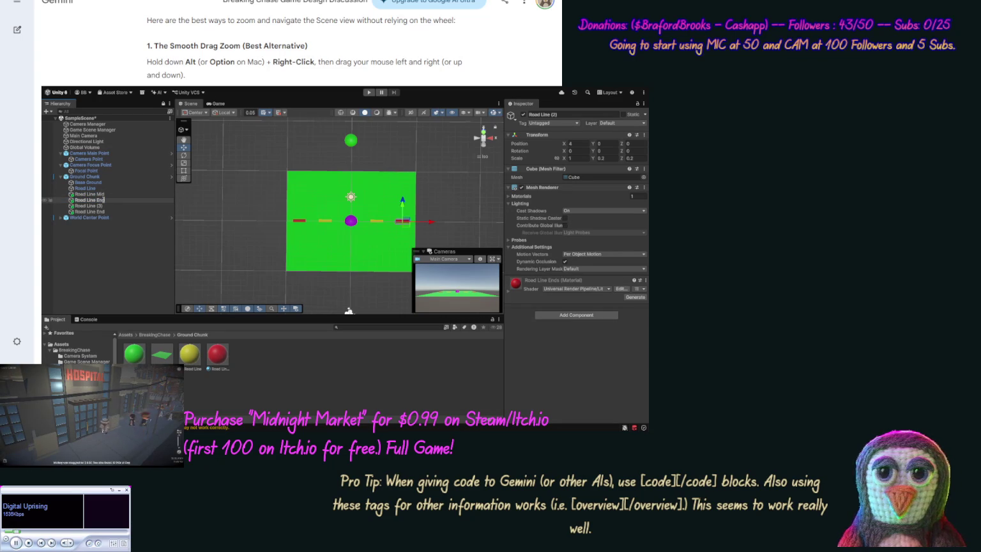
pyautogui.press('Return')
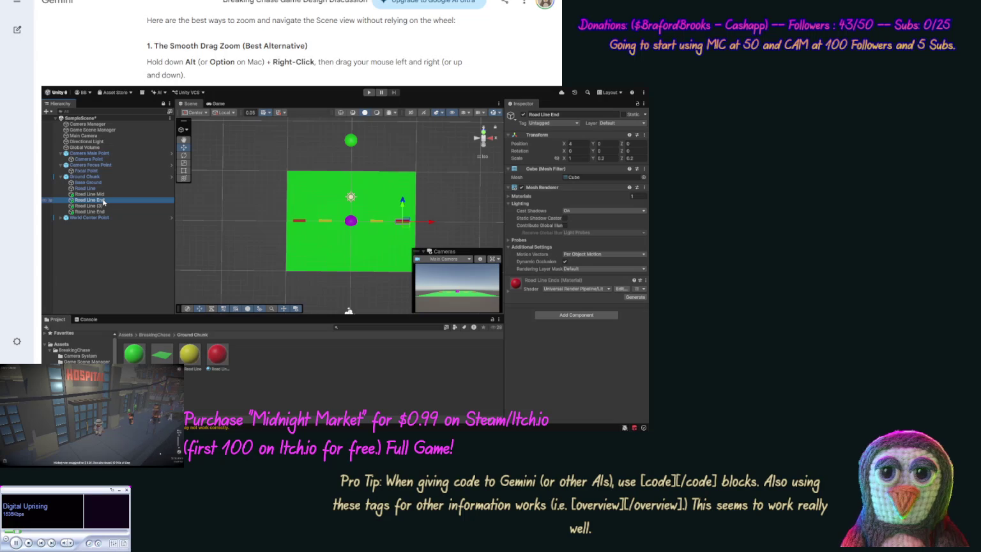
# Rename Road Line (3) to Road Line Mid and deselect the road lines
pyautogui.click(105, 205)
pyautogui.click(105, 205)
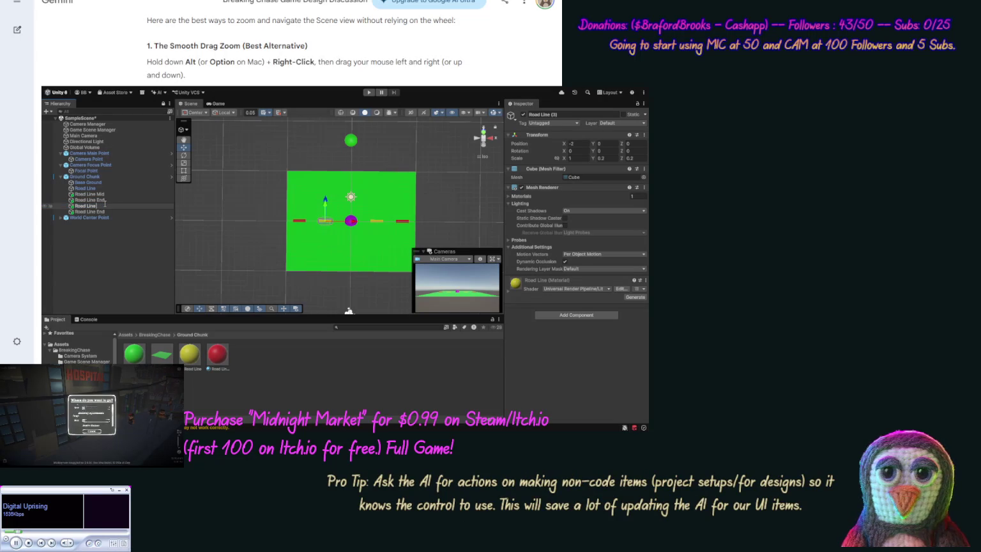
pyautogui.write('Mid')
pyautogui.press('Return')
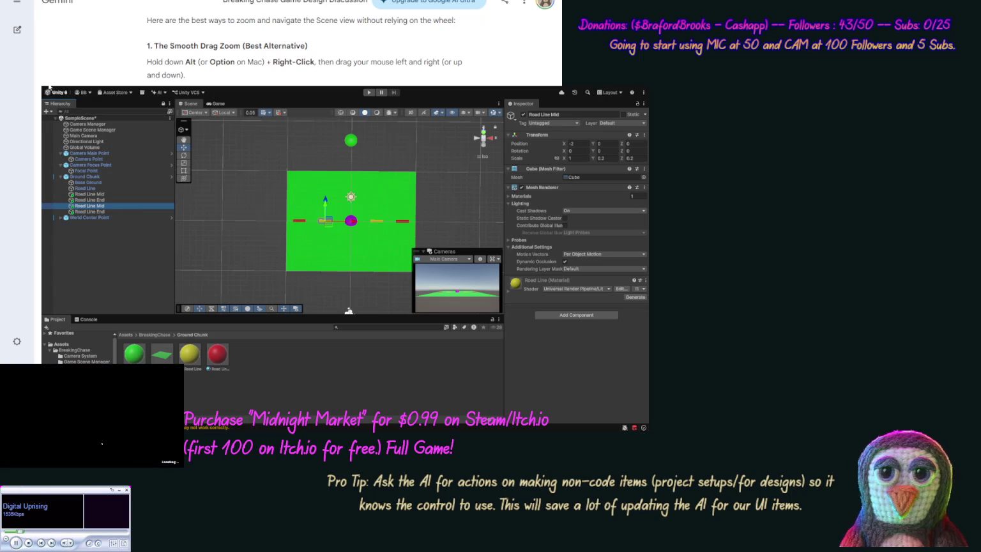
pyautogui.click(282, 368)
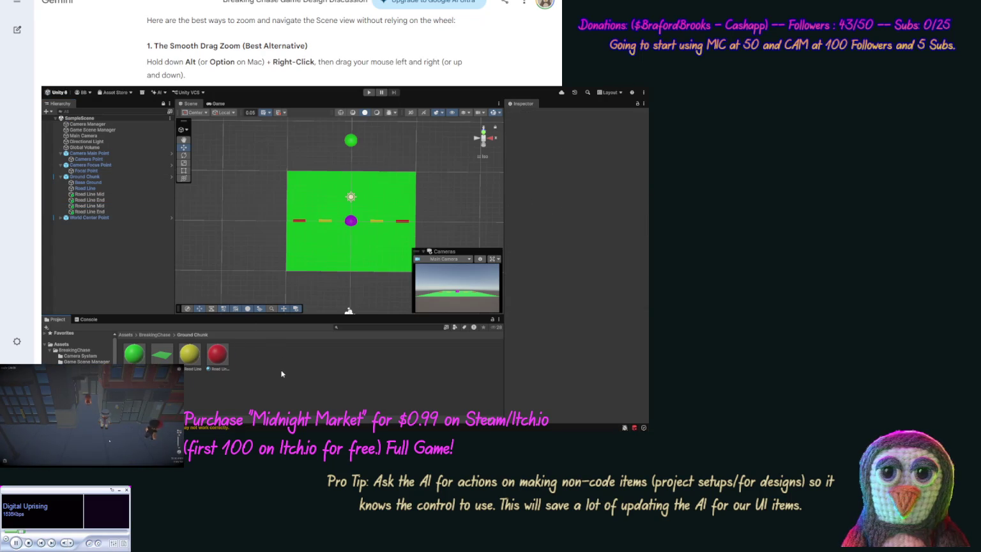
# Set the Base Ground material's Base Map colour to white, then deselect it
pyautogui.click(134, 360)
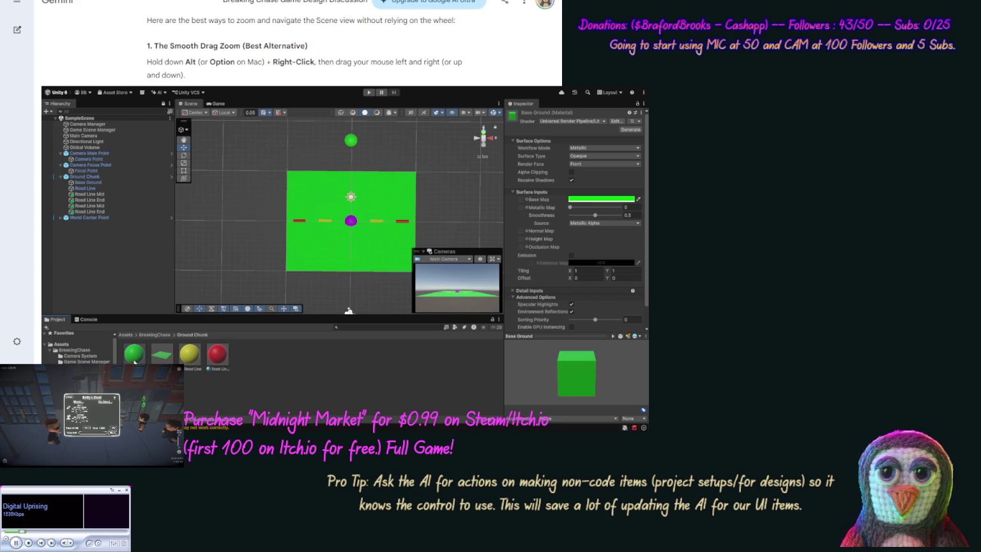
pyautogui.click(614, 201)
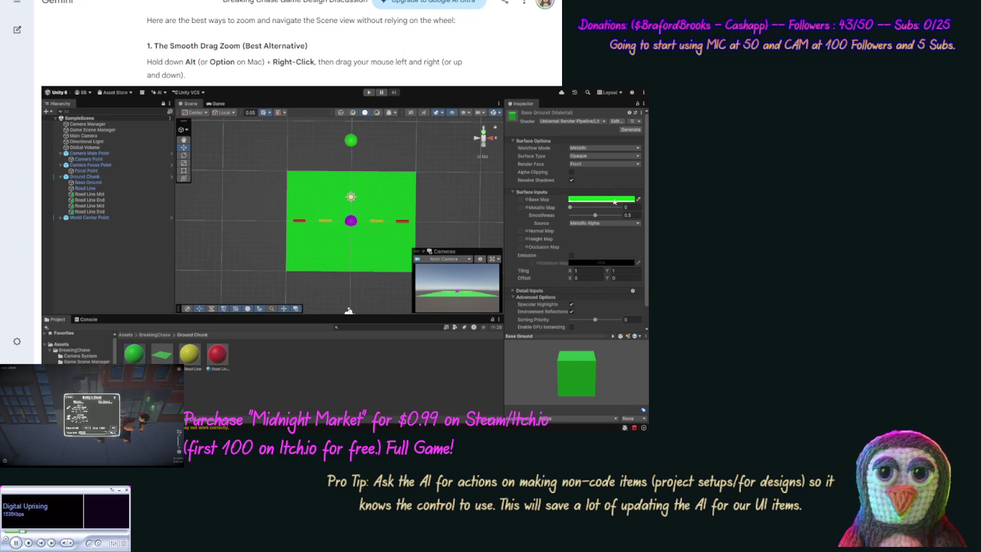
pyautogui.click(615, 257)
pyautogui.click(314, 352)
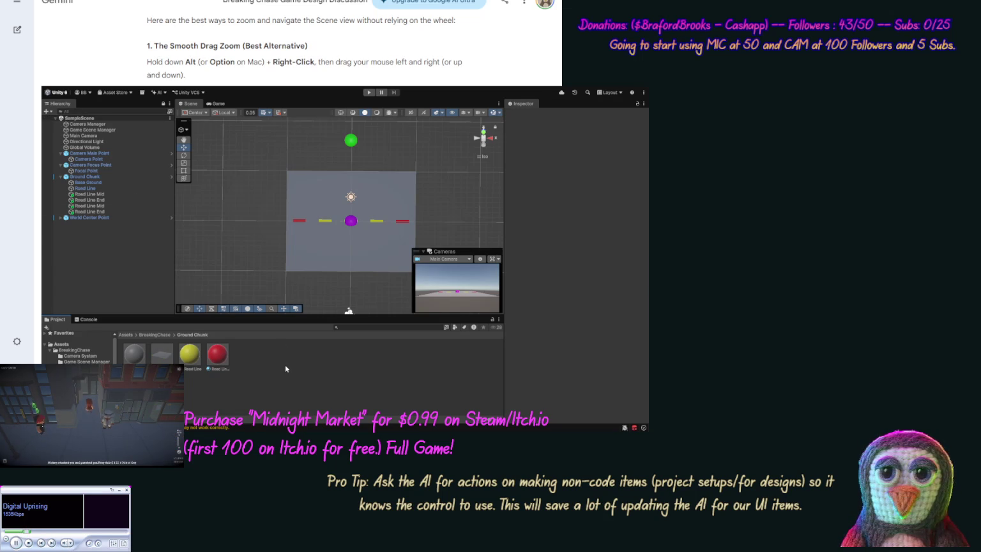
# Show the Scene view in perspective, framing the green sphere above the ground chunk's red and yellow road dashes
pyautogui.moveTo(343, 294); pyautogui.dragTo(310, 291)
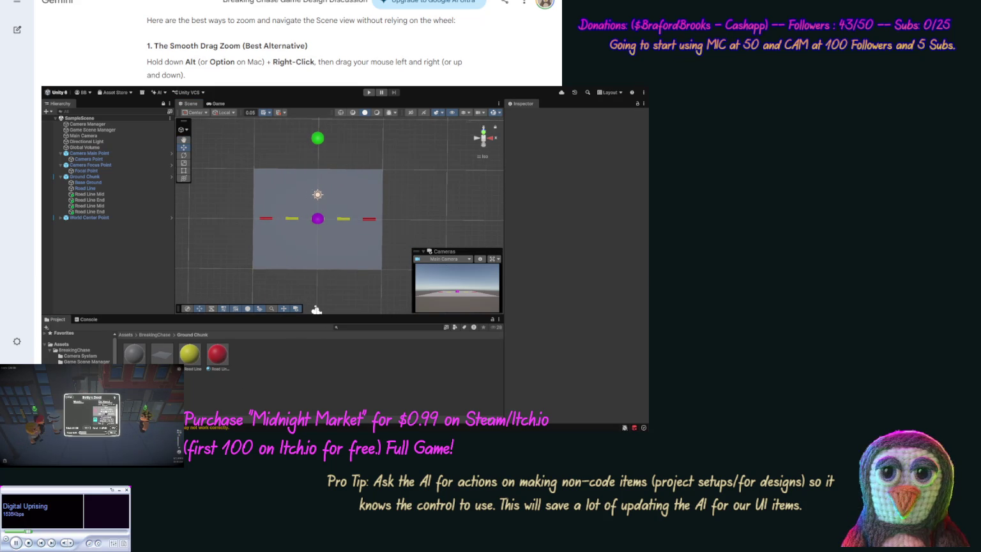
pyautogui.scroll(-5, 297, 44)
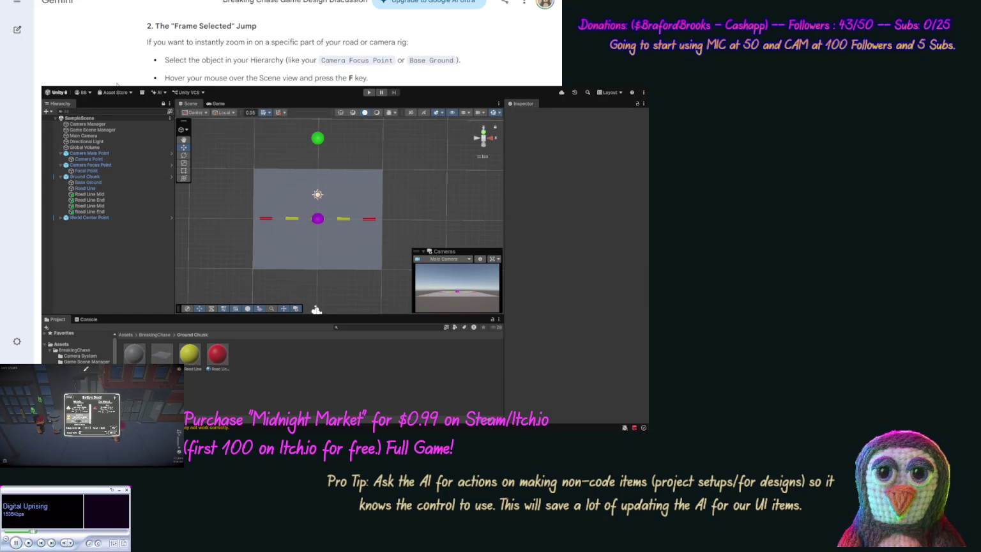
pyautogui.scroll(-1, 116, 83)
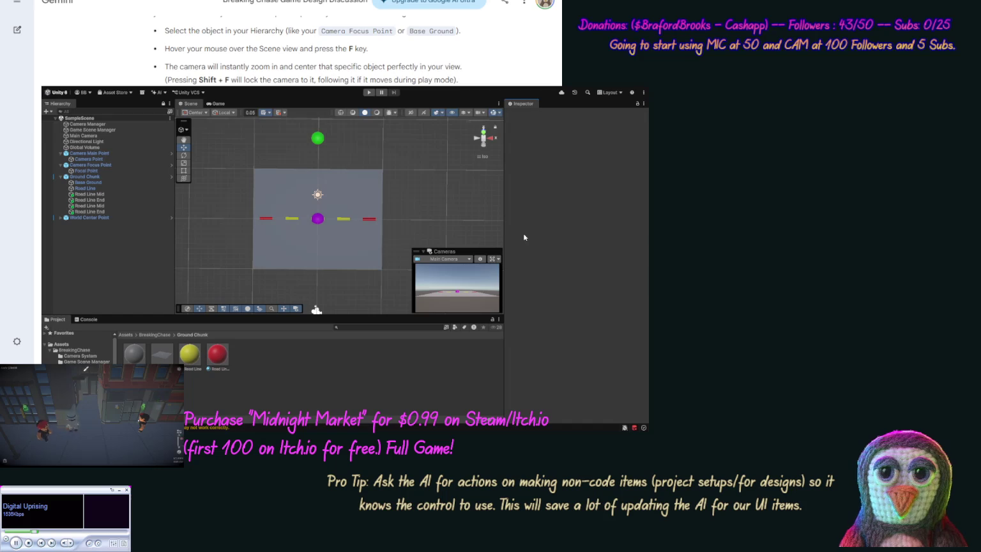
pyautogui.click(485, 154)
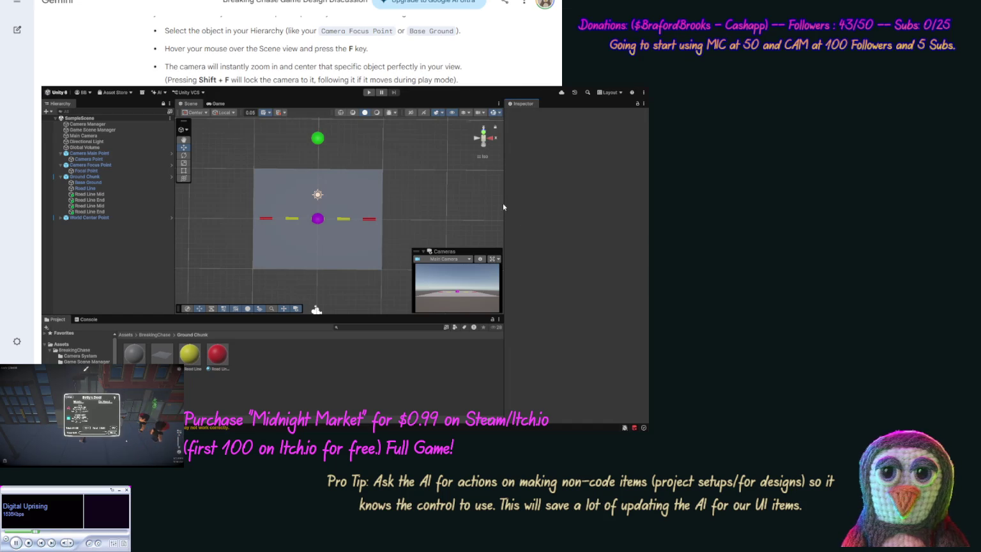
pyautogui.moveTo(430, 181); pyautogui.dragTo(427, 205)
pyautogui.press('w')
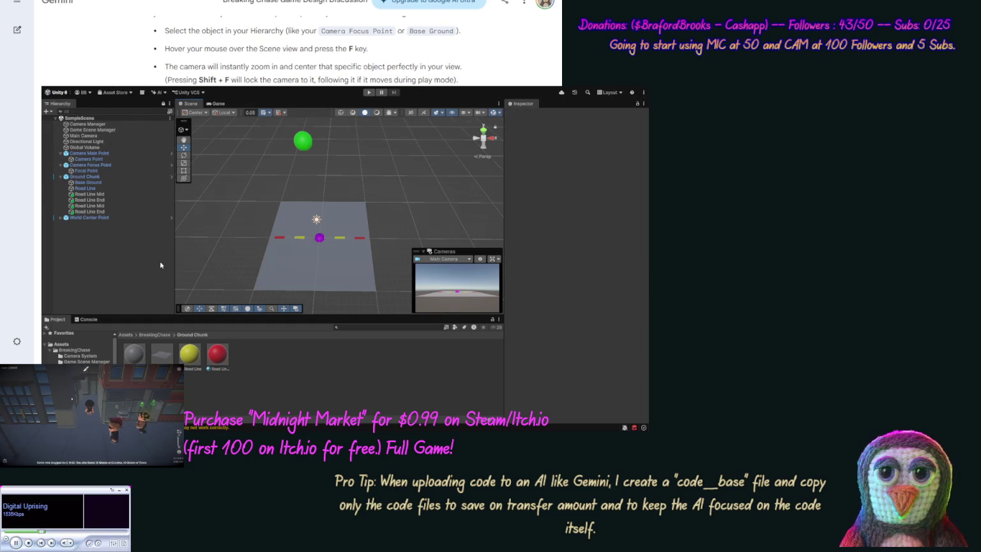
# Copy SampleScene to the clipboard as JSON with the custom Scene view overlay button
pyautogui.click(216, 306)
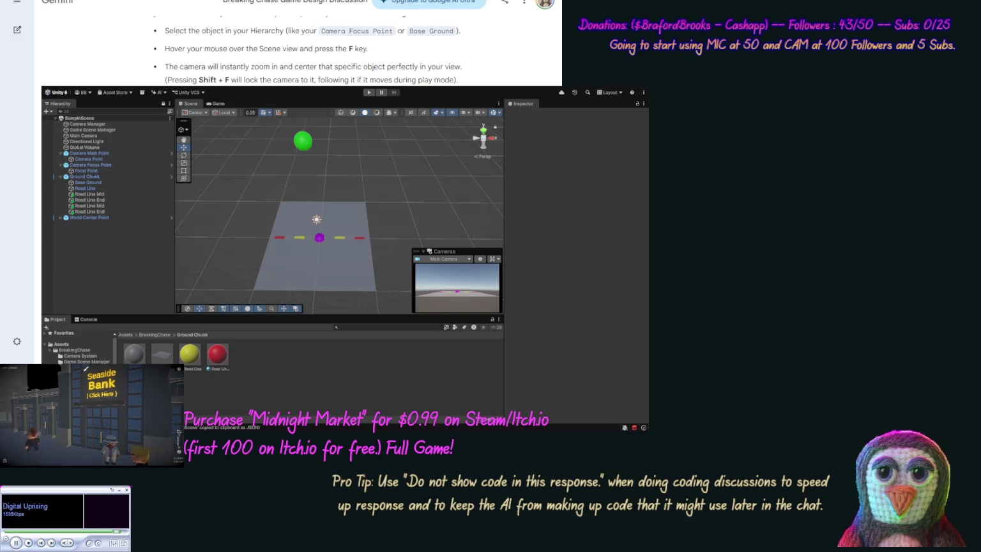
# Share the copied scene JSON with Gemini to confirm the debug layout works
pyautogui.scroll(-3, 298, 43)
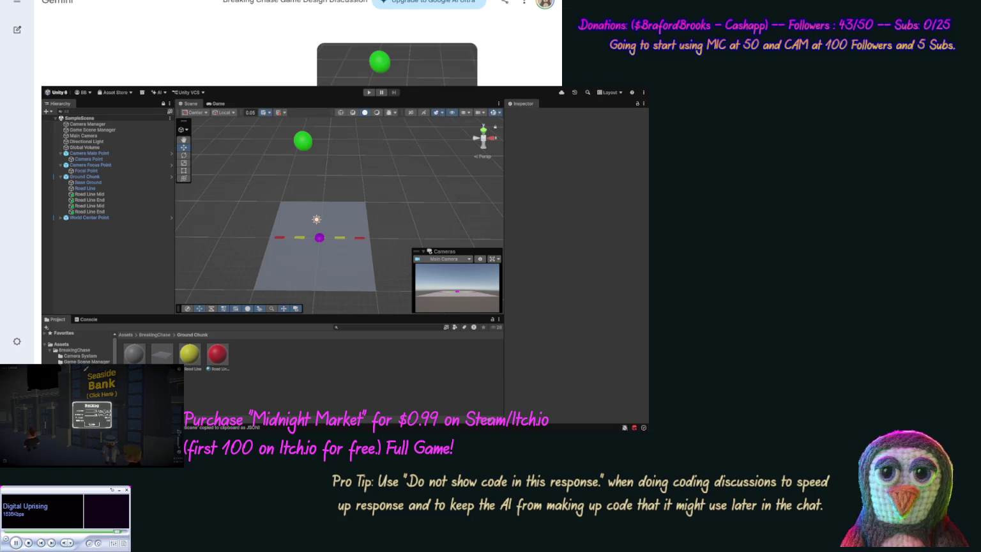
pyautogui.scroll(-1, 298, 42)
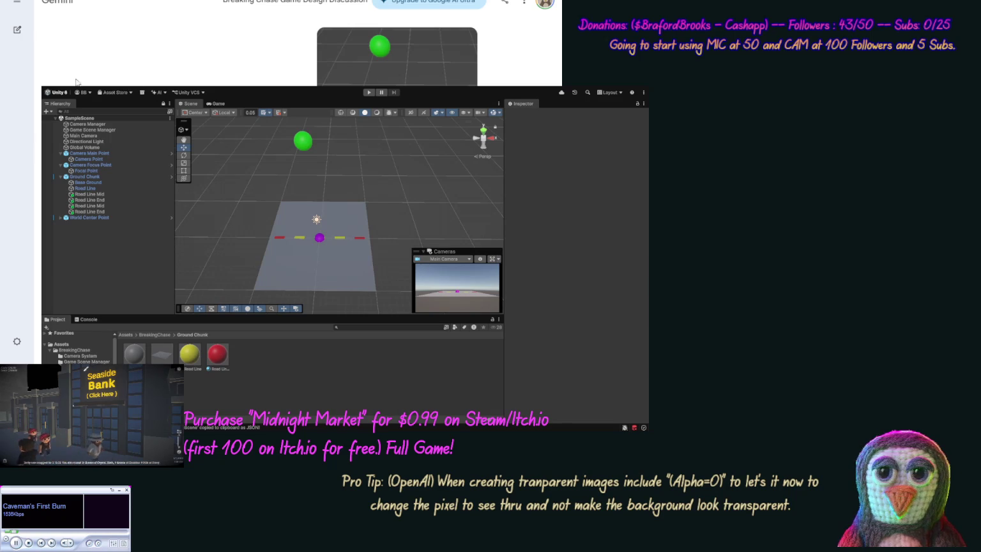
pyautogui.press('Return')
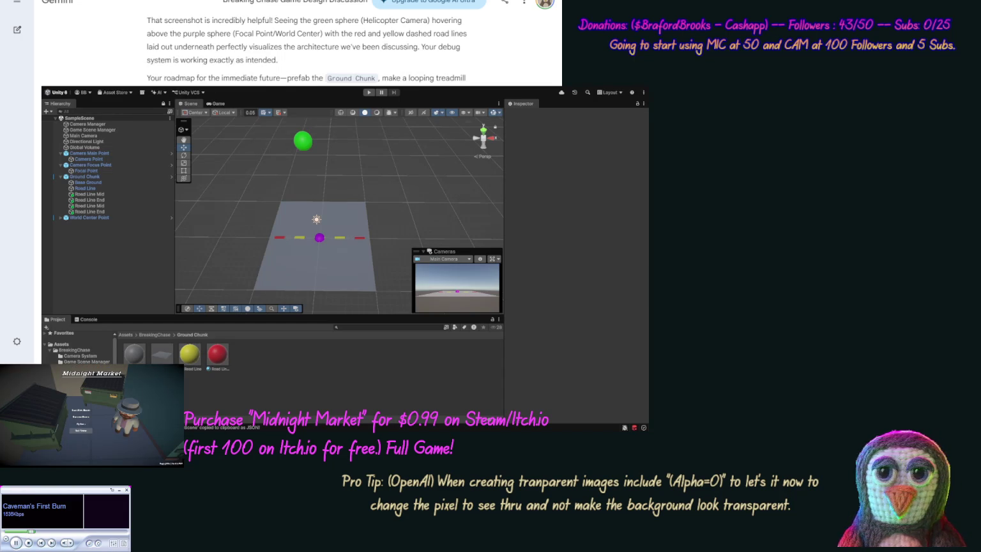
# Review Gemini's recommendation to install the networking packages, then request NetCode multiplayer setup steps
pyautogui.scroll(-5, 307, 45)
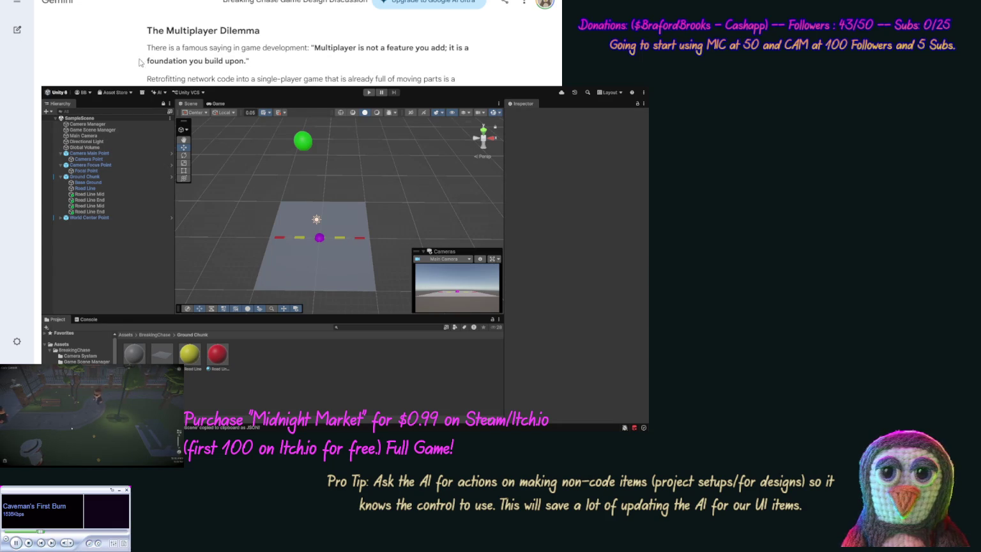
pyautogui.scroll(-5, 140, 60)
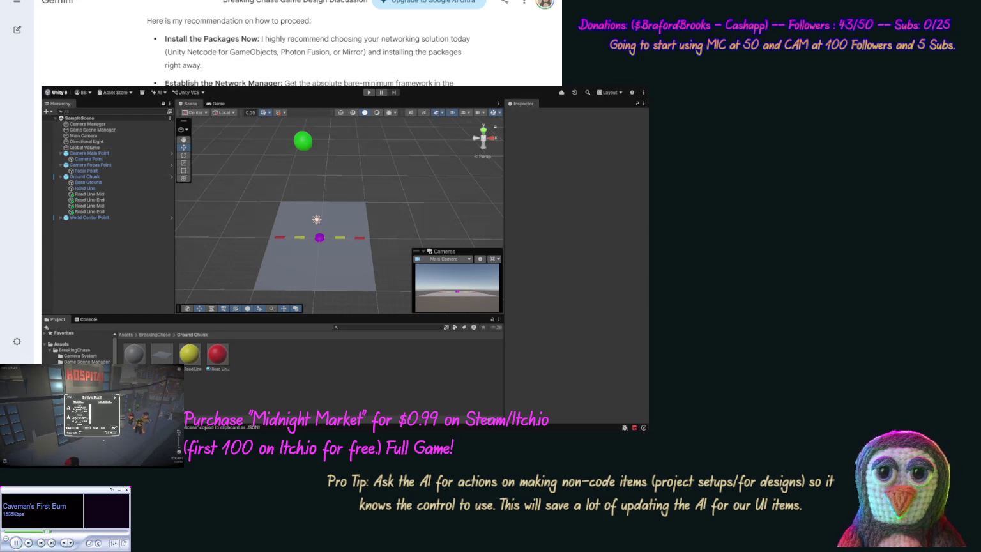
pyautogui.scroll(-3, 190, 83)
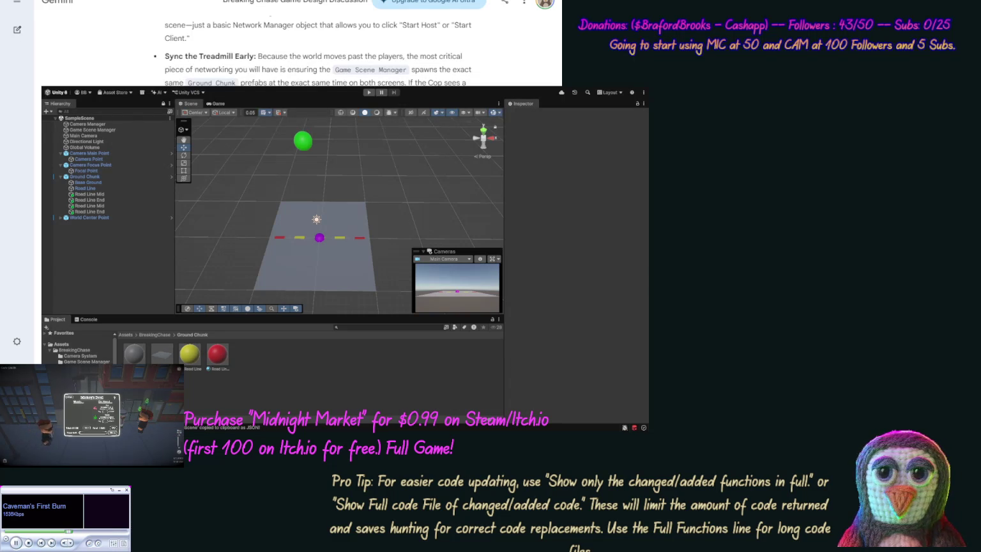
pyautogui.scroll(1, 297, 45)
pyautogui.scroll(2, 297, 45)
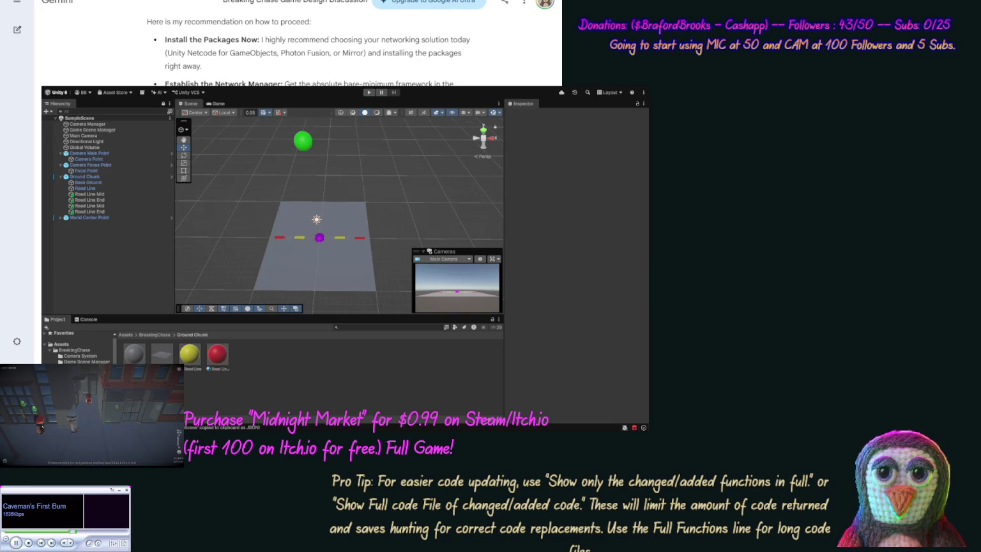
pyautogui.press('Return')
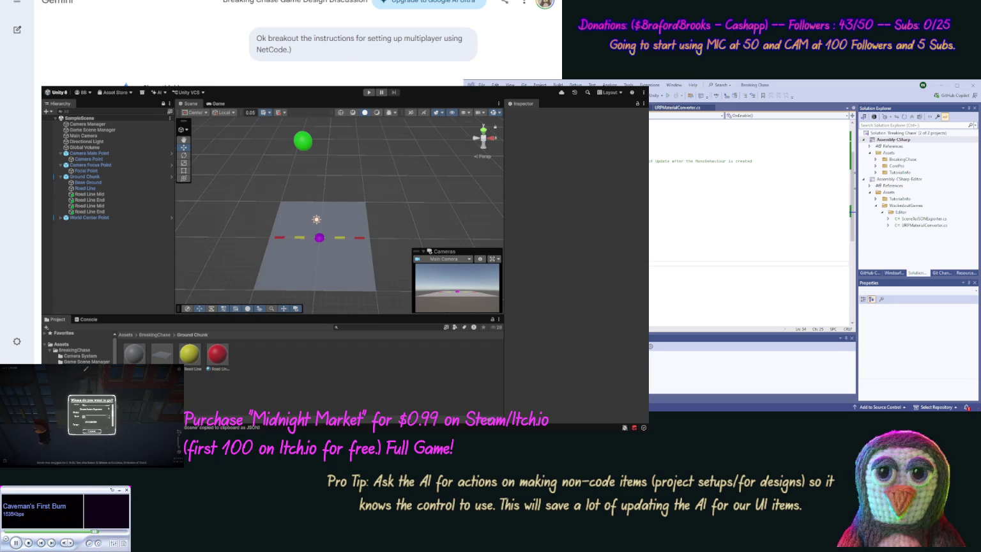
# Move the Unity editor window aside to uncover Gemini's NetCode for GameObjects reply
pyautogui.moveTo(447, 92)
pyautogui.mouseDown()
pyautogui.moveTo(497, 148)
pyautogui.moveTo(625, 212)
pyautogui.mouseUp()
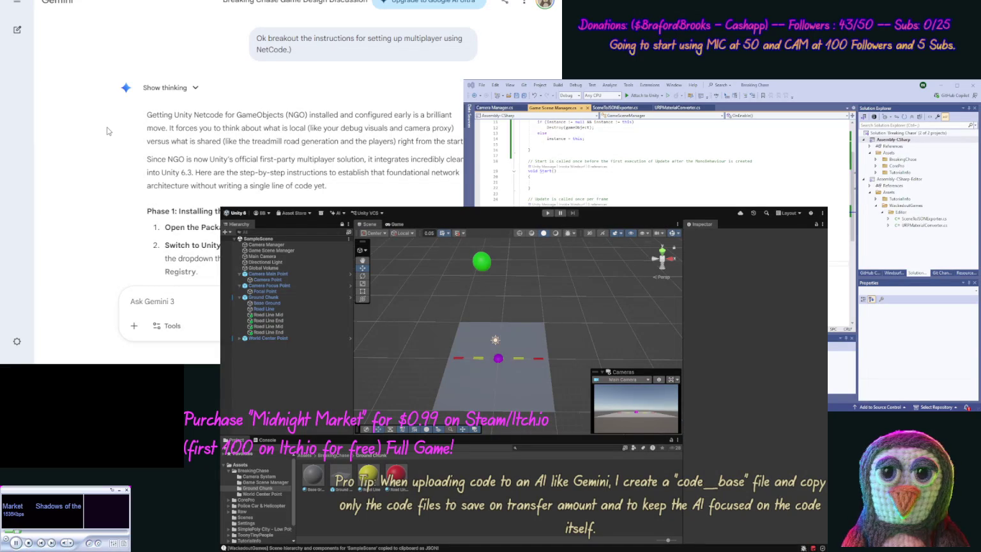
# Read down to Phase 1: the four steps for installing Netcode for GameObjects
pyautogui.scroll(-2, 108, 138)
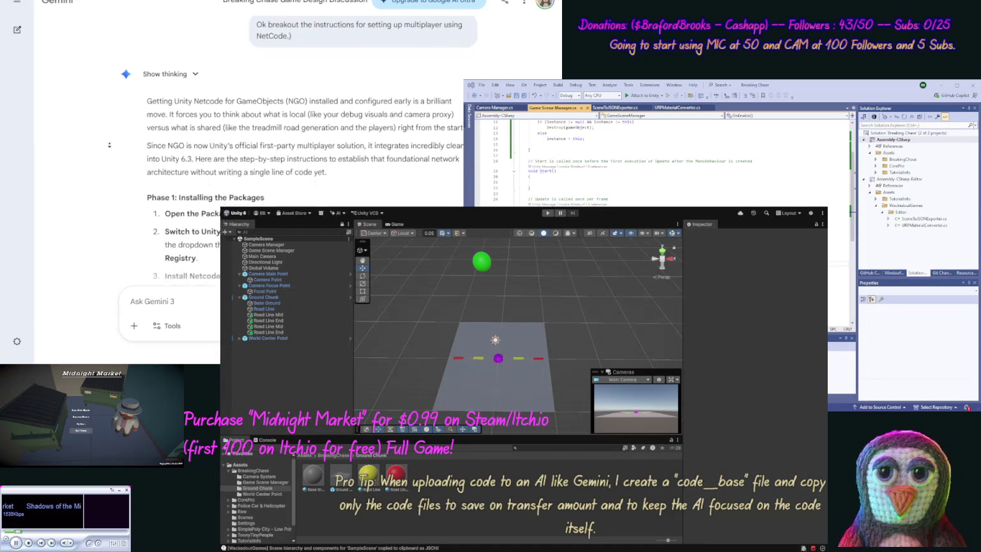
pyautogui.scroll(-2, 107, 150)
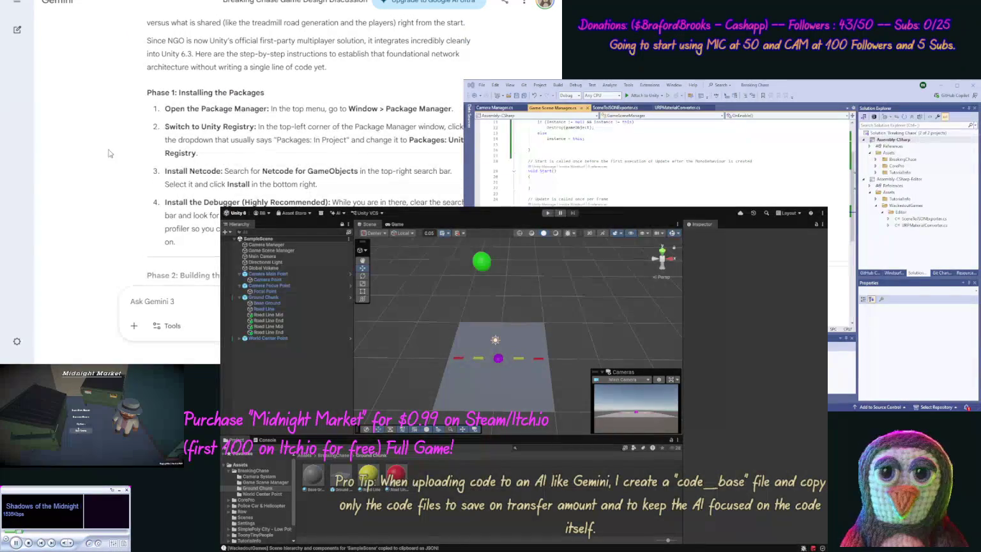